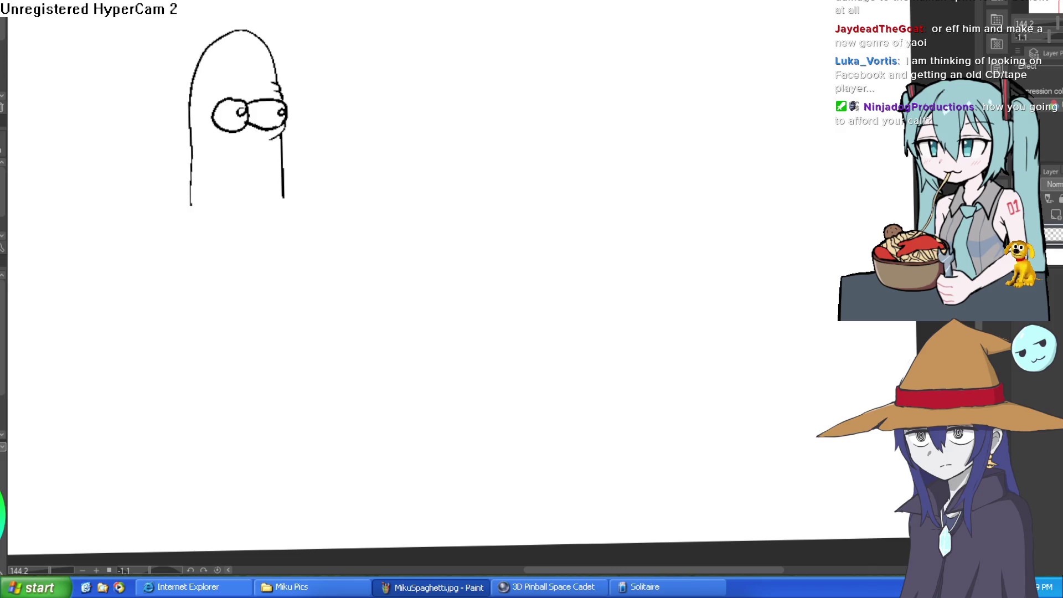
Step: Draw the second creature's snout, brows, eyes and w-shaped mouth, redoing the bad eye ovals
mouse_move(570, 135)
mouse_down()
mouse_move(551, 211)
mouse_move(676, 202)
mouse_move(573, 110)
mouse_move(572, 152)
mouse_move(613, 149)
mouse_move(592, 129)
mouse_up()
mouse_move(676, 132)
mouse_down()
mouse_move(667, 148)
mouse_move(708, 148)
mouse_move(677, 132)
mouse_up()
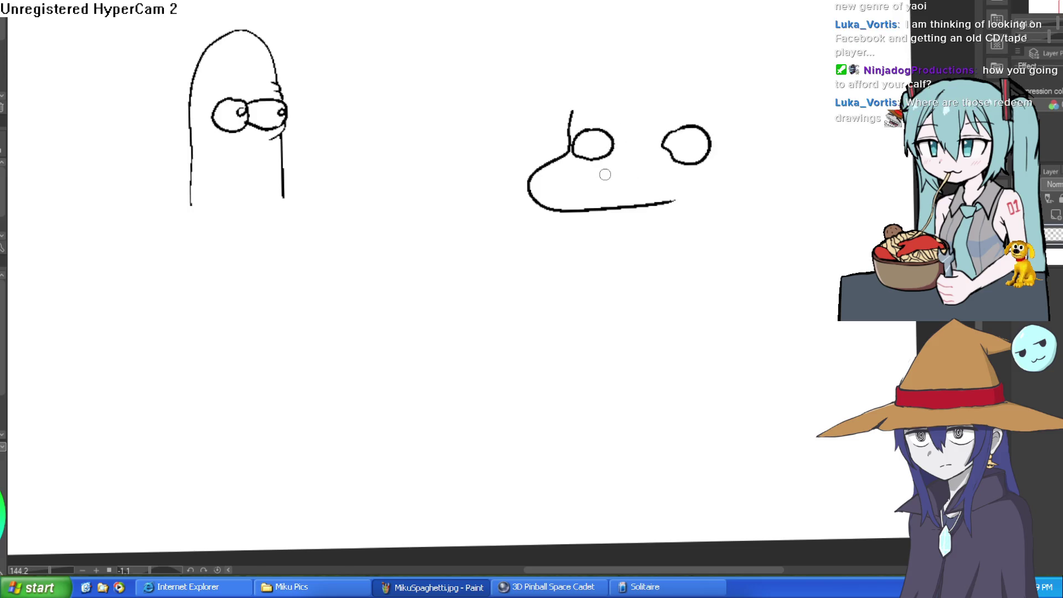
key(ctrl+z)
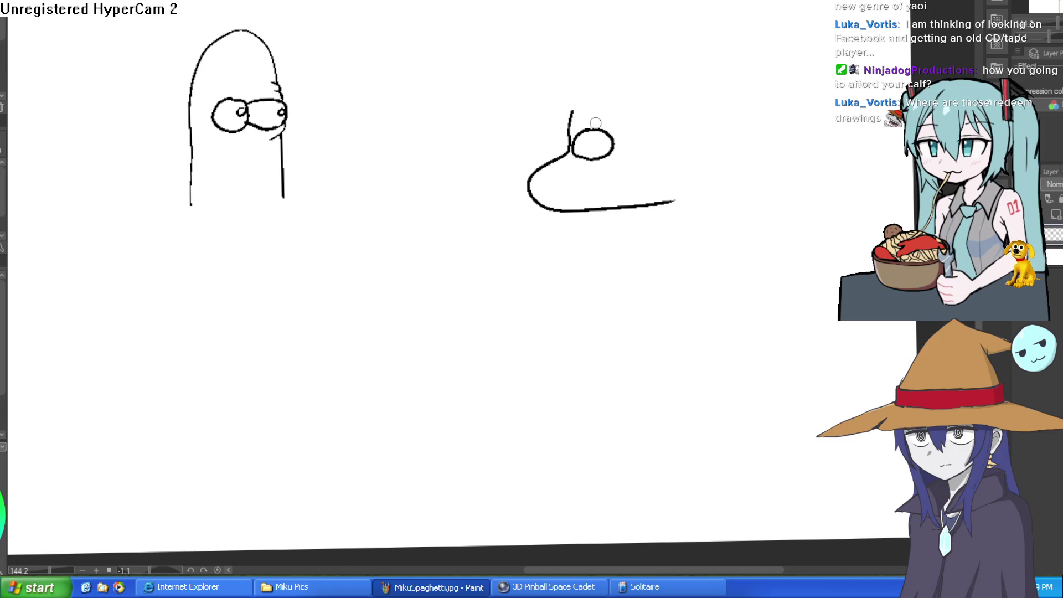
key(ctrl+z)
mouse_move(574, 131)
mouse_down()
mouse_move(671, 124)
mouse_move(686, 134)
mouse_move(644, 151)
mouse_move(682, 161)
mouse_move(662, 133)
mouse_up()
mouse_move(581, 136)
mouse_down()
mouse_move(576, 165)
mouse_move(588, 135)
mouse_up()
mouse_move(597, 176)
mouse_down()
mouse_move(654, 176)
mouse_move(629, 207)
mouse_move(644, 176)
mouse_up()
Step: Bucket-fill both of the creature's eyes solid black
key(g)
click(666, 148)
click(579, 143)
Step: Dab white highlights into both eyes, reworking the left eye's highlights larger
key(b)
click(581, 162)
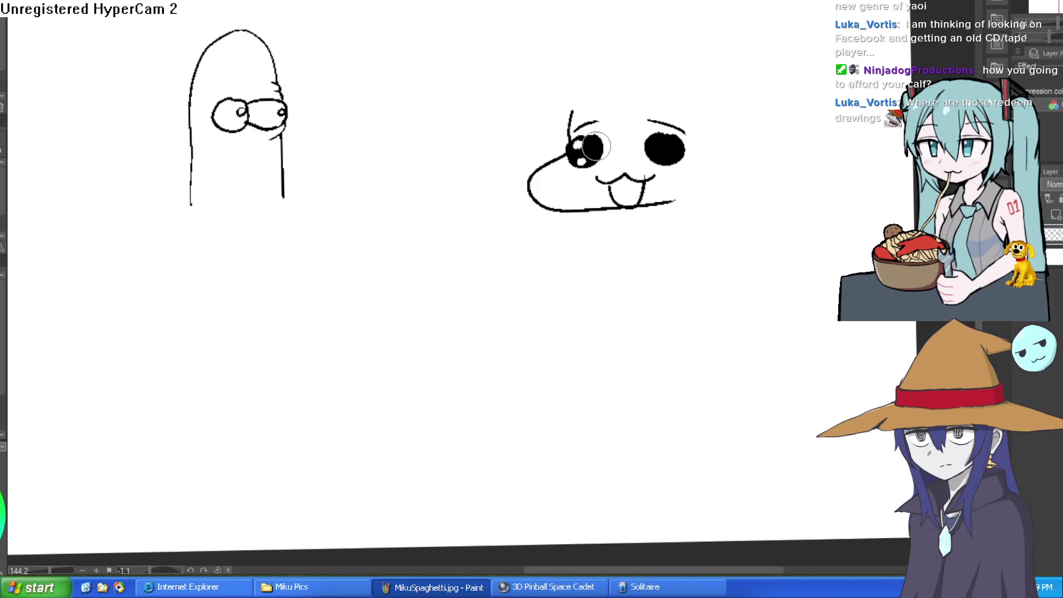
click(594, 145)
click(657, 145)
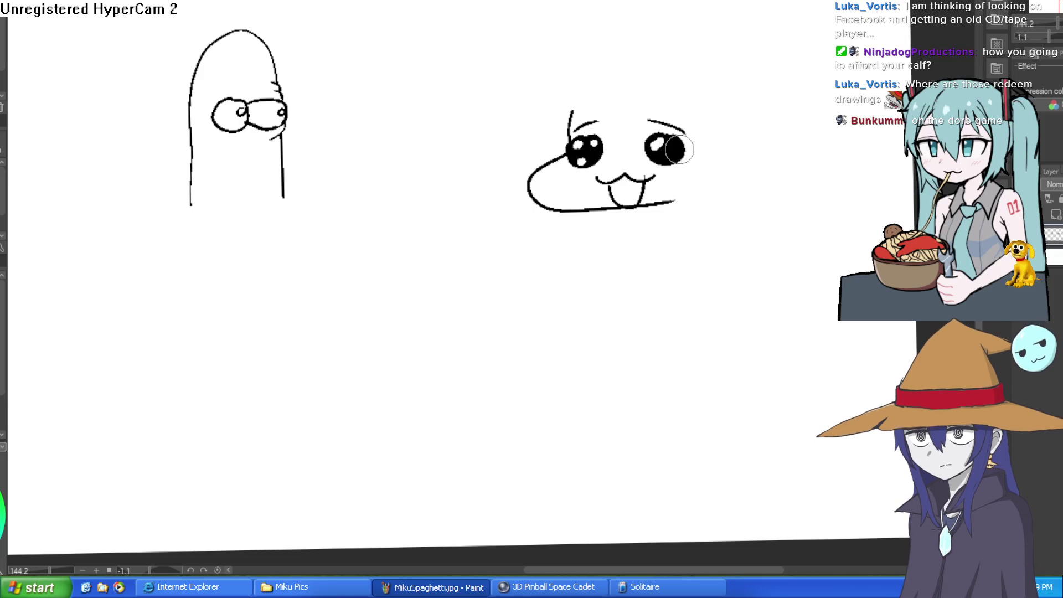
click(672, 143)
mouse_move(661, 152)
mouse_down()
mouse_move(682, 133)
mouse_move(673, 141)
mouse_up()
click(587, 154)
click(588, 154)
click(657, 145)
click(672, 154)
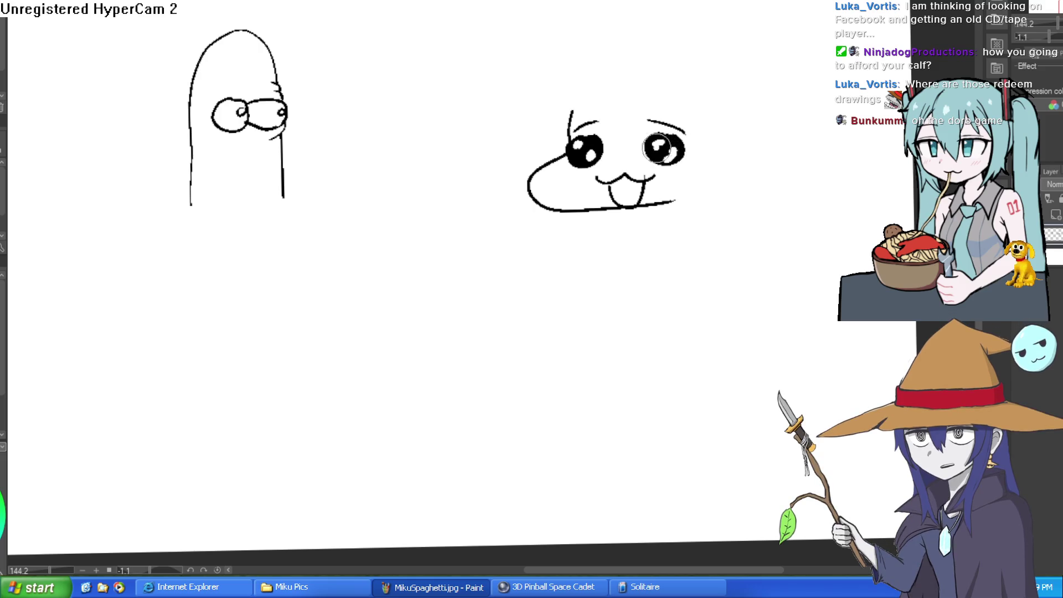
scroll(720, 136, down, 3)
Step: Draw a short neck and thin leg strokes below the creature's face
scroll(726, 138, up, 5)
mouse_move(730, 142)
mouse_down()
mouse_move(576, 63)
mouse_move(547, 10)
mouse_up()
mouse_move(437, 165)
mouse_down()
mouse_move(430, 281)
mouse_move(466, 252)
mouse_move(478, 162)
mouse_move(475, 258)
mouse_up()
key(ctrl+z)
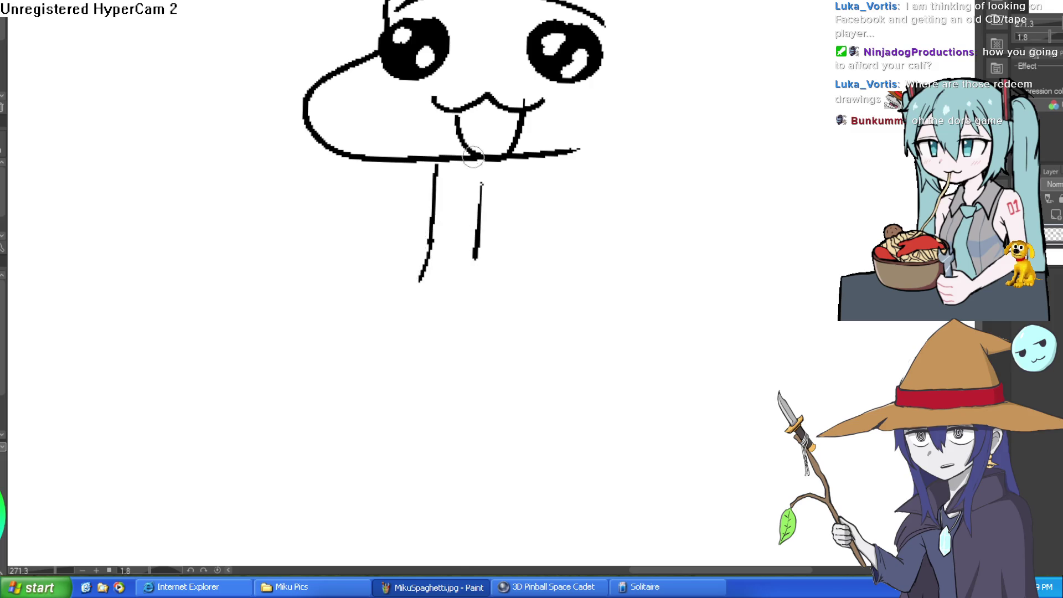
drag(475, 160, 601, 205)
scroll(639, 205, down, 3)
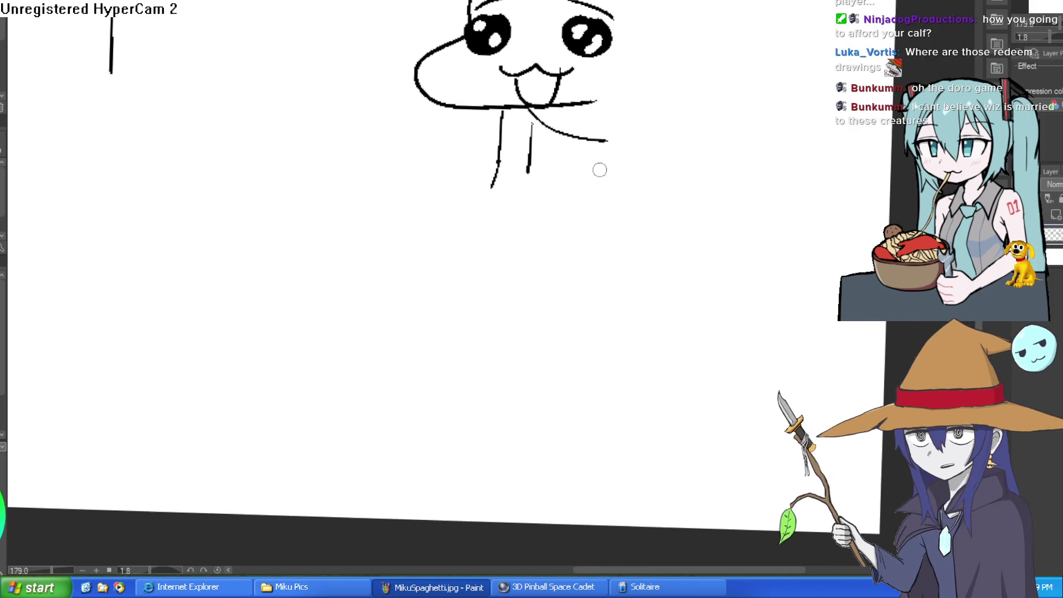
mouse_move(618, 99)
mouse_down()
mouse_move(600, 219)
mouse_move(665, 230)
mouse_move(664, 166)
mouse_up()
key(ctrl+z)
mouse_move(605, 196)
mouse_down()
mouse_move(631, 195)
mouse_move(652, 119)
mouse_move(719, 131)
mouse_up()
Step: Add long hair strands on both sides of the face with jagged tips, plus a foot line
mouse_move(700, 76)
mouse_down()
mouse_move(631, 131)
mouse_move(669, 97)
mouse_move(662, 159)
mouse_up()
mouse_move(624, 117)
mouse_down()
mouse_move(609, 251)
mouse_move(627, 233)
mouse_move(655, 238)
mouse_move(659, 118)
mouse_up()
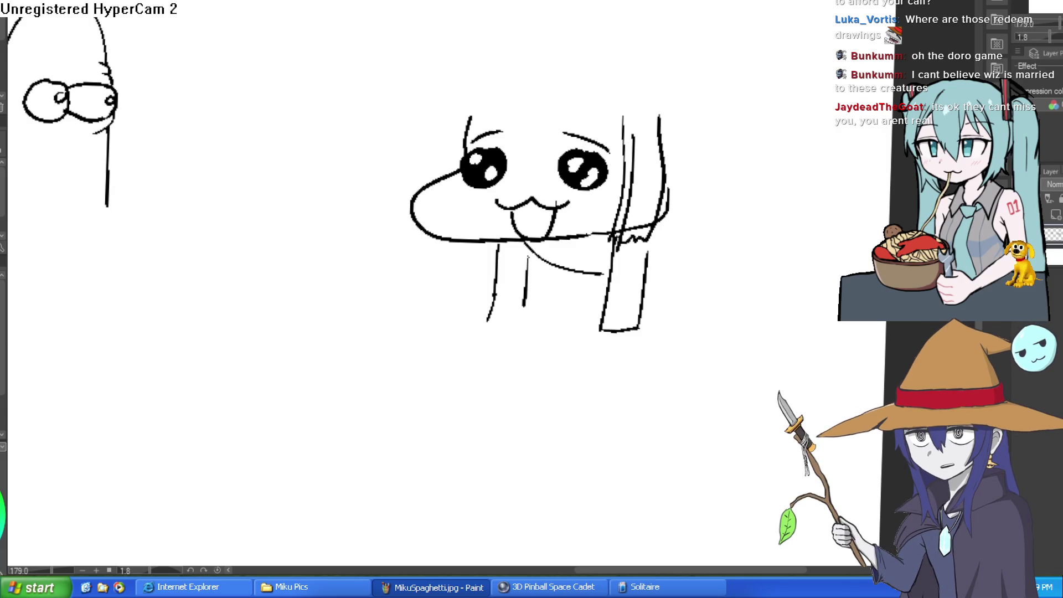
mouse_move(461, 92)
mouse_down()
mouse_move(459, 110)
mouse_move(491, 146)
mouse_move(610, 141)
mouse_up()
drag(620, 105, 615, 126)
drag(479, 76, 451, 151)
key(ctrl+z)
mouse_move(469, 77)
mouse_down()
mouse_move(452, 139)
mouse_move(439, 83)
mouse_up()
mouse_move(446, 187)
mouse_down()
mouse_move(471, 227)
mouse_move(483, 191)
mouse_up()
mouse_move(610, 140)
mouse_down()
mouse_move(601, 202)
mouse_move(692, 158)
mouse_move(692, 127)
mouse_move(692, 161)
mouse_up()
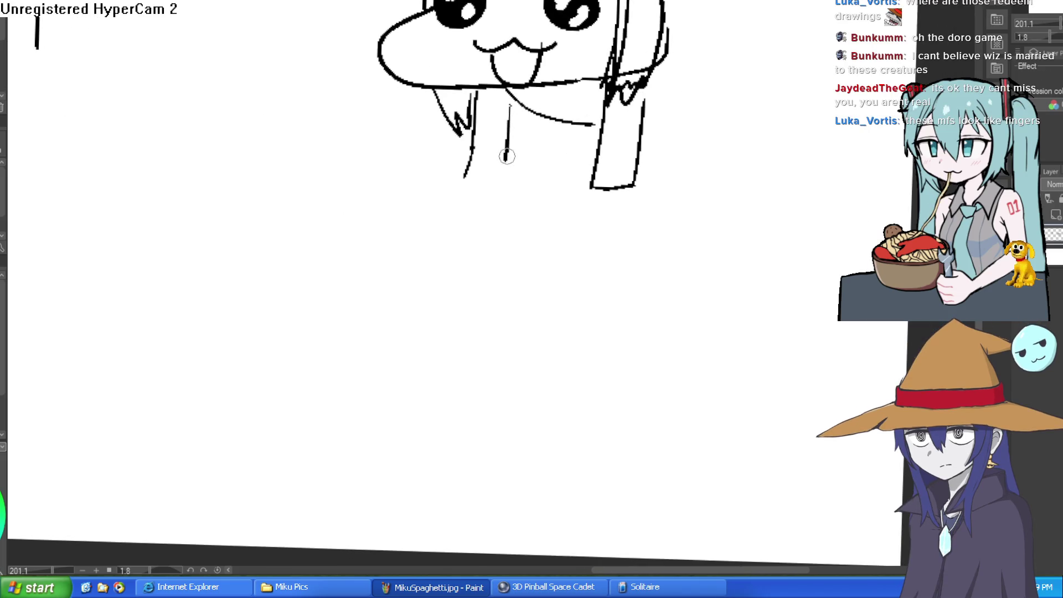
drag(505, 161, 472, 167)
key(ctrl+Tab)
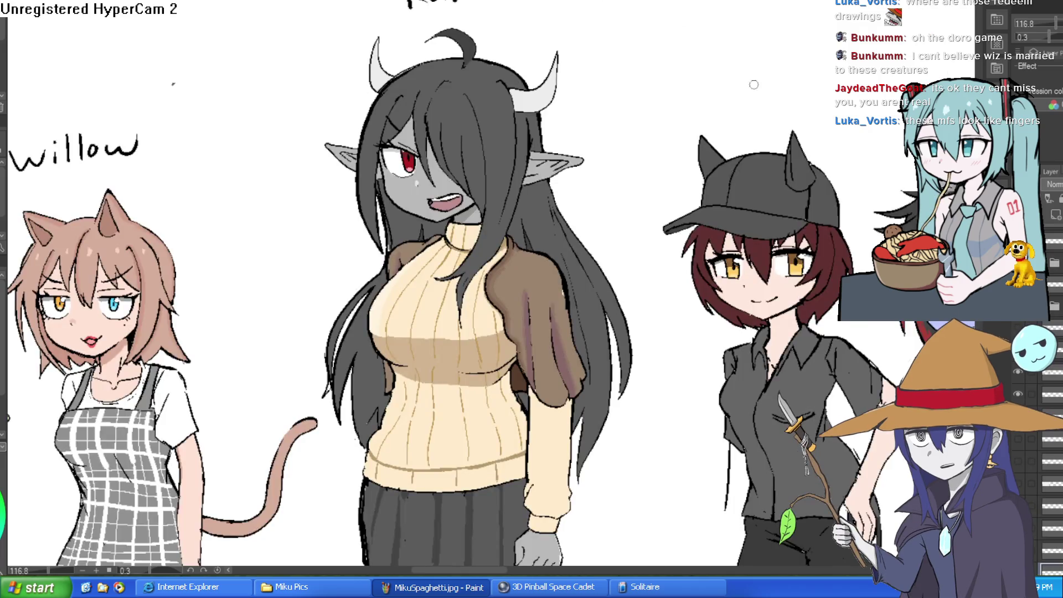
scroll(612, 254, up, 5)
mouse_move(571, 238)
mouse_down()
mouse_move(612, 254)
mouse_move(605, 317)
mouse_up()
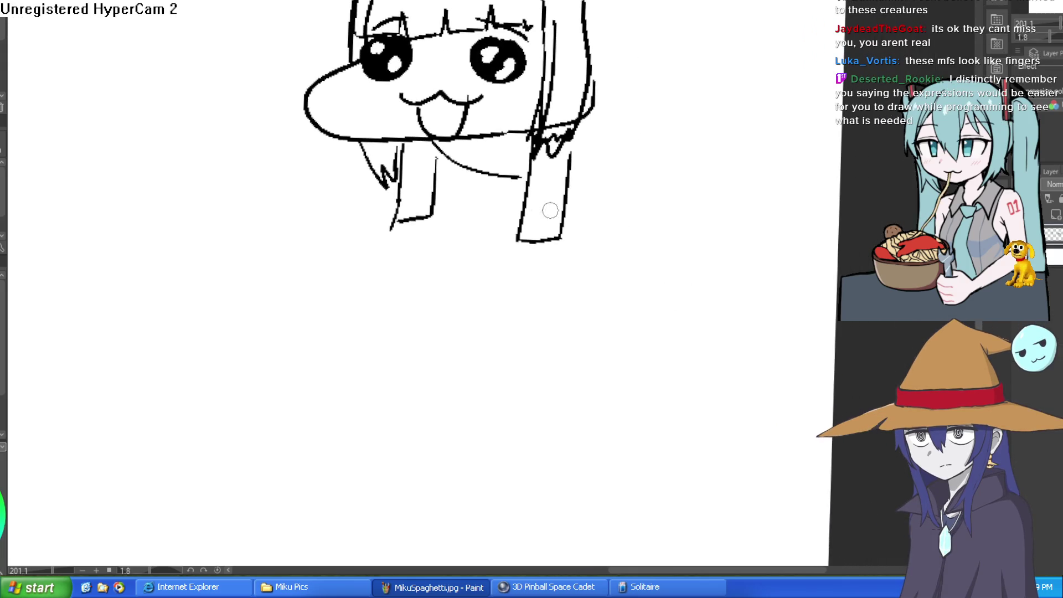
Step: Draw rounded feet under both legs and a domed hair outline over the head
mouse_move(517, 242)
mouse_down()
mouse_move(551, 265)
mouse_move(561, 240)
mouse_up()
mouse_move(402, 221)
mouse_down()
mouse_move(361, 244)
mouse_move(431, 223)
mouse_up()
drag(642, 109, 612, 131)
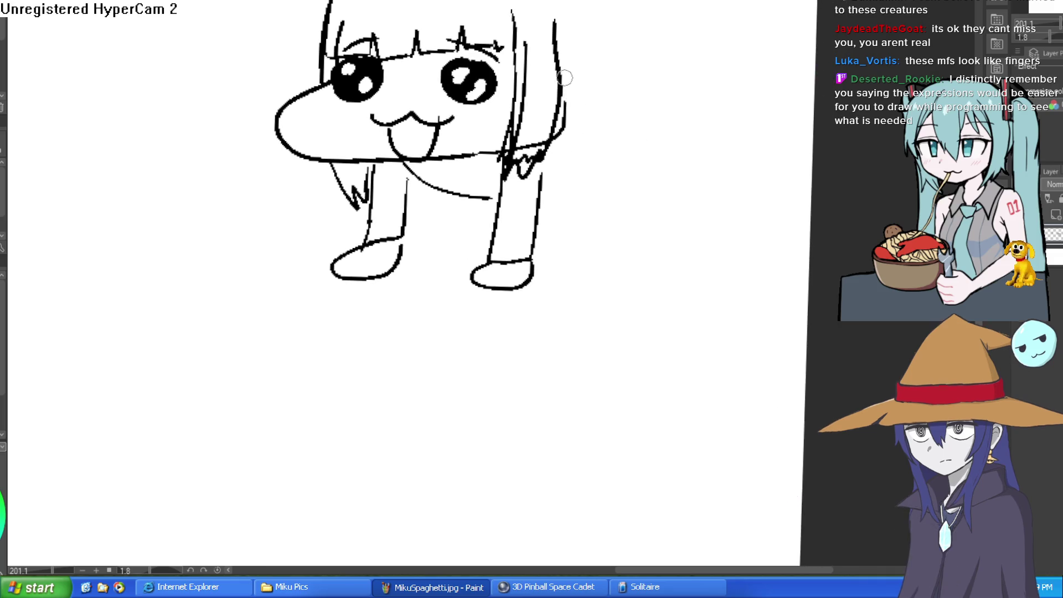
drag(564, 79, 549, 126)
drag(299, 93, 383, 1)
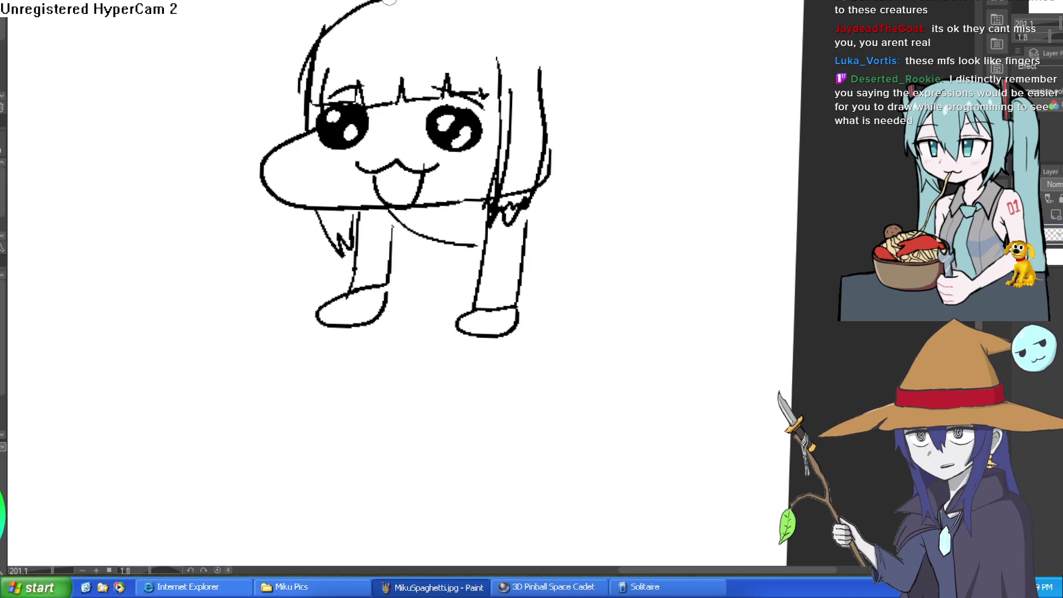
mouse_move(549, 2)
mouse_down()
mouse_move(596, 43)
mouse_move(609, 117)
mouse_up()
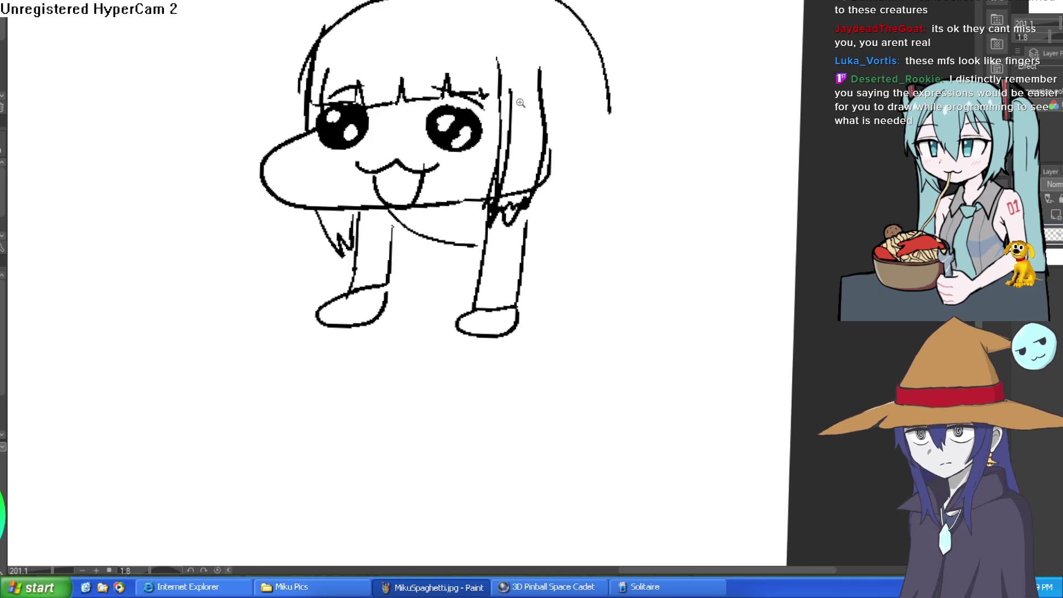
Step: Enlarge the right eye's highlight, white out the old tongue, and redraw the cheek and chin line
scroll(501, 123, up, 5)
drag(502, 123, 576, 115)
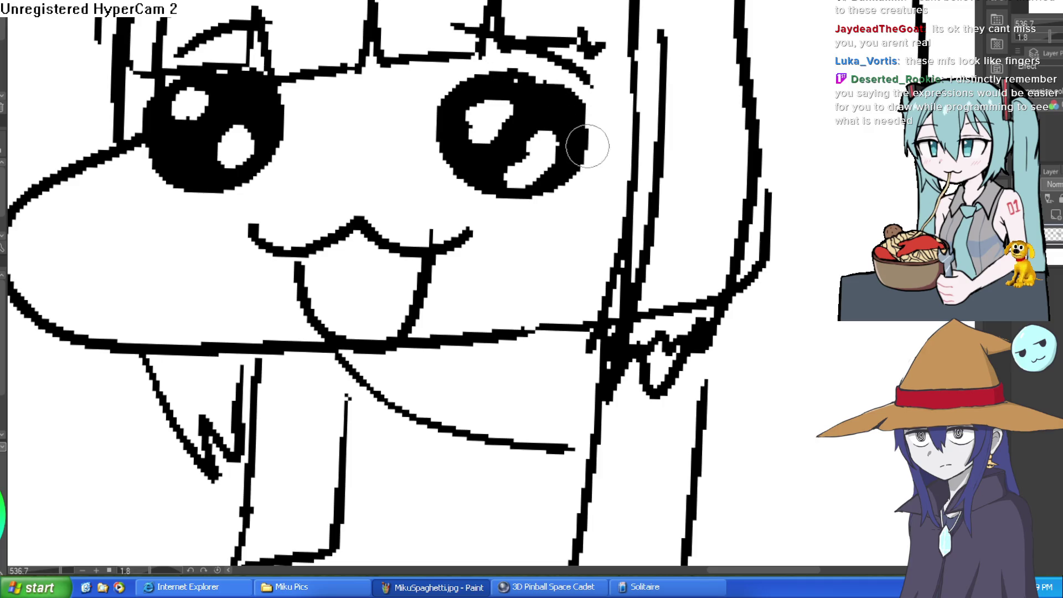
drag(500, 201, 521, 177)
key(bracketright)
key(bracketright)
key(bracketright)
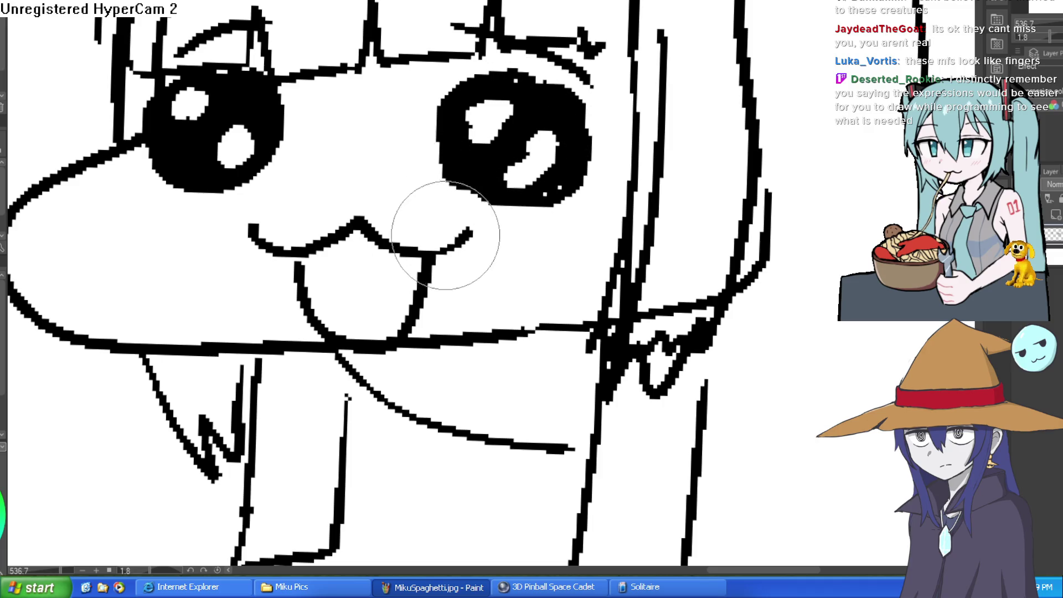
mouse_move(425, 232)
mouse_down()
mouse_move(332, 280)
mouse_move(307, 277)
mouse_move(304, 266)
mouse_move(323, 319)
mouse_move(416, 285)
mouse_move(373, 308)
mouse_up()
scroll(466, 293, down, 3)
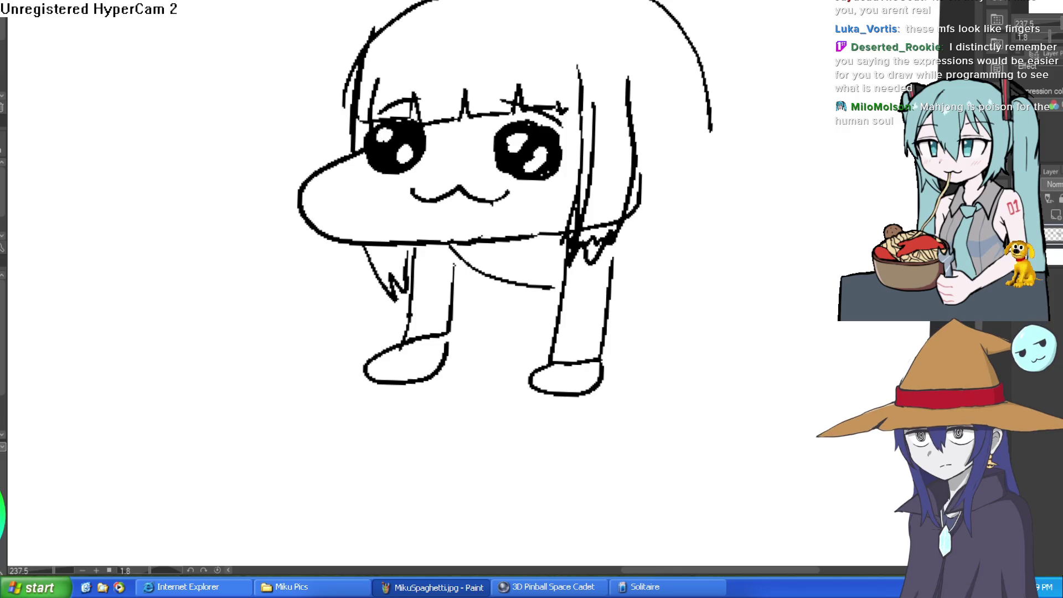
scroll(371, 155, up, 4)
mouse_move(364, 91)
mouse_down()
mouse_move(346, 185)
mouse_move(261, 302)
mouse_move(536, 336)
mouse_move(737, 315)
mouse_up()
key(e)
mouse_move(352, 183)
mouse_down()
mouse_move(309, 161)
mouse_move(229, 282)
mouse_move(244, 302)
mouse_move(525, 321)
mouse_move(673, 245)
mouse_up()
key(ctrl+z)
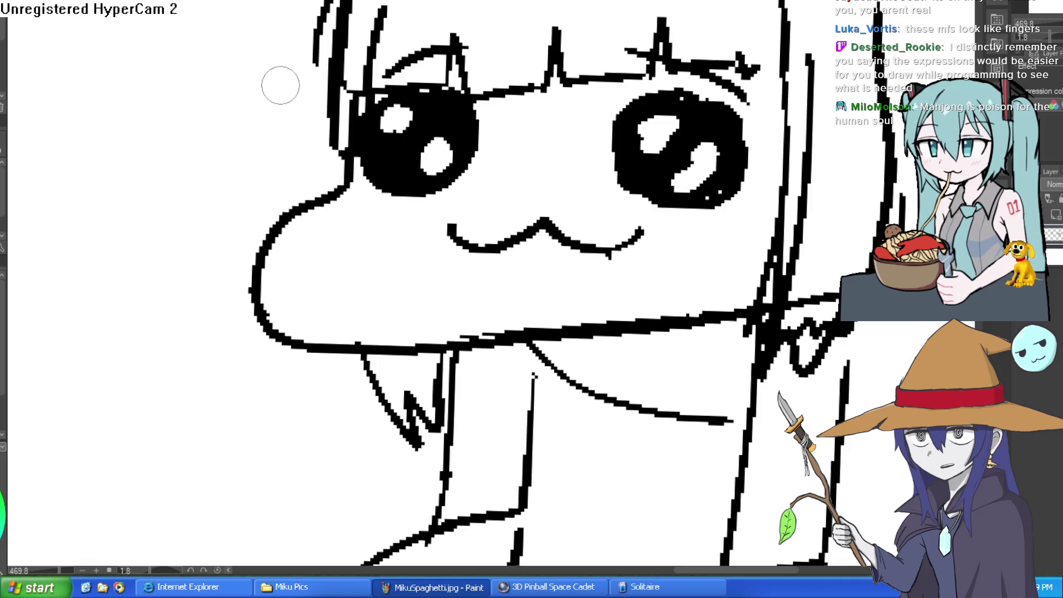
Step: Redraw the tongue below the mouth and erase the chin line crossing it
scroll(595, 260, up, 1)
mouse_move(474, 247)
mouse_down()
mouse_move(521, 360)
mouse_move(607, 244)
mouse_up()
key(e)
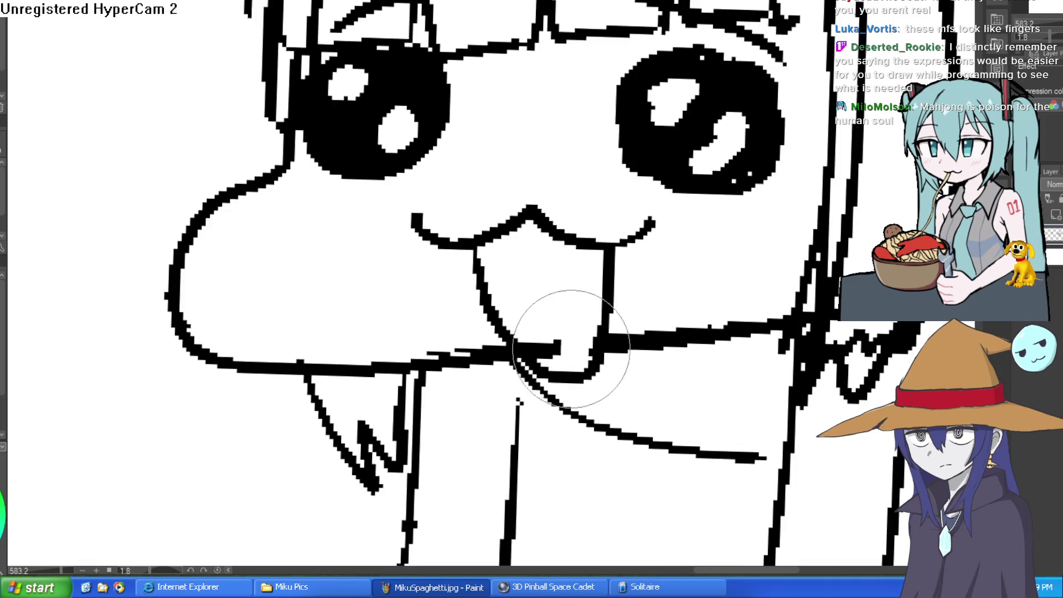
drag(570, 321, 546, 304)
scroll(587, 277, down, 5)
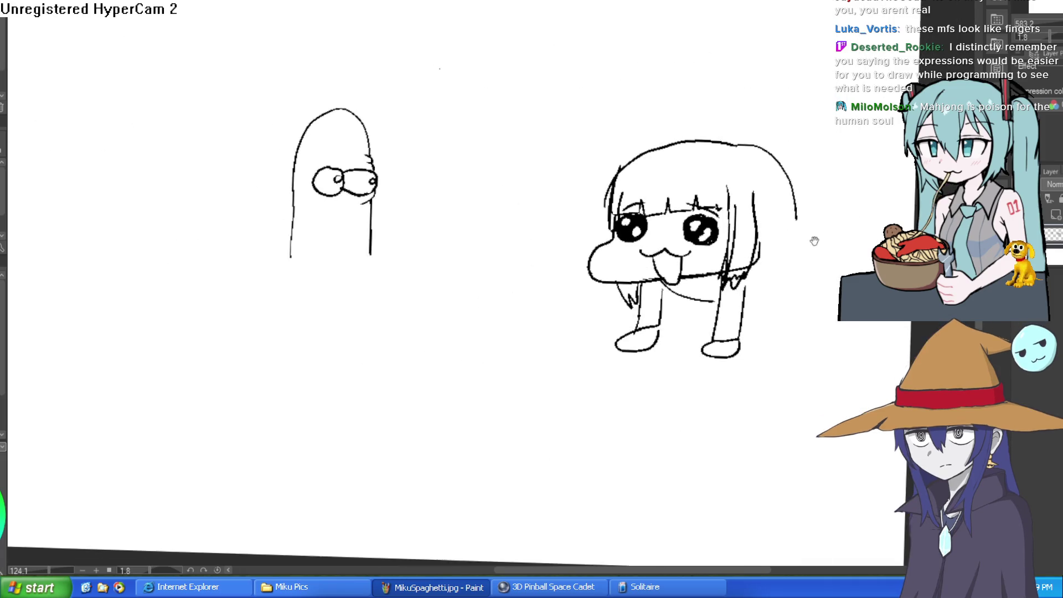
Step: Draw the long back, a hind leg and a belly line, redrawing the belly higher
drag(609, 221, 503, 207)
drag(425, 119, 375, 97)
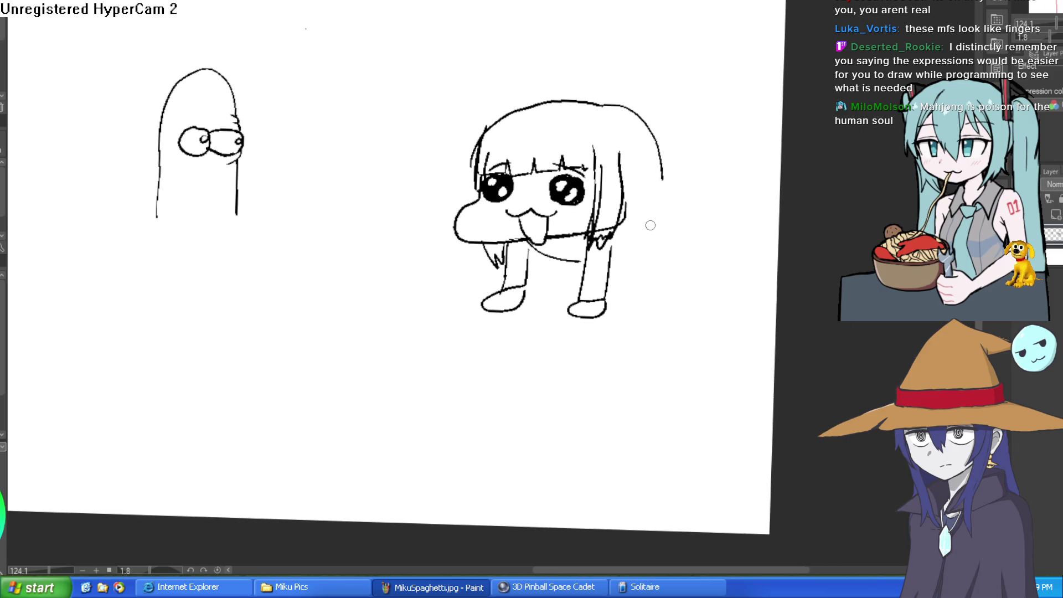
mouse_move(629, 208)
mouse_down()
mouse_move(712, 218)
mouse_move(716, 276)
mouse_move(609, 270)
mouse_up()
mouse_move(712, 270)
mouse_down()
mouse_move(662, 234)
mouse_move(617, 258)
mouse_move(675, 266)
mouse_move(691, 253)
mouse_move(662, 274)
mouse_up()
mouse_move(582, 237)
mouse_down()
mouse_move(592, 260)
mouse_move(610, 262)
mouse_move(598, 269)
mouse_up()
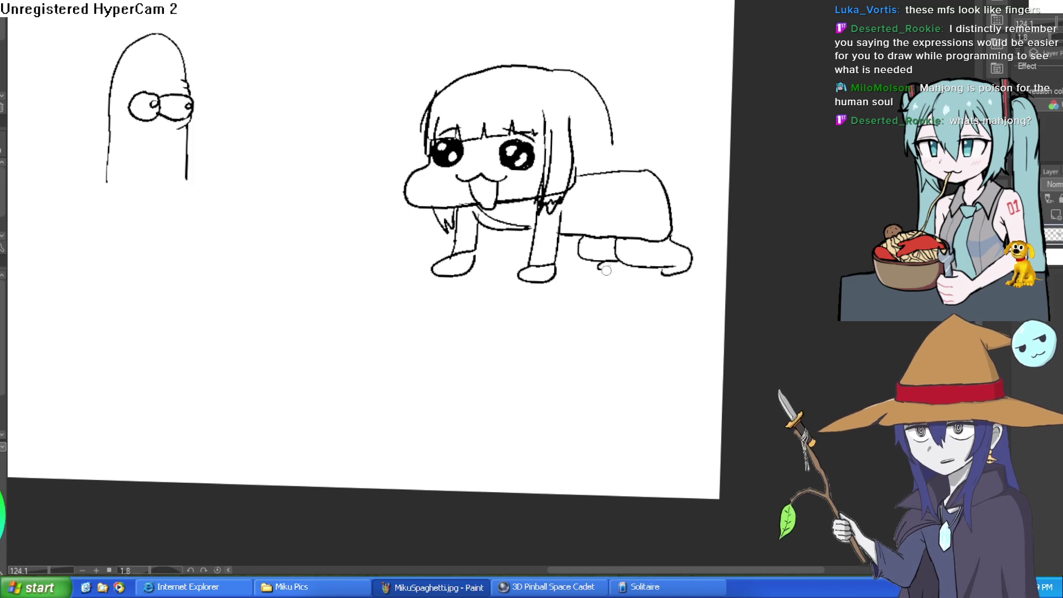
drag(500, 233, 530, 242)
key(ctrl+z)
drag(470, 206, 529, 232)
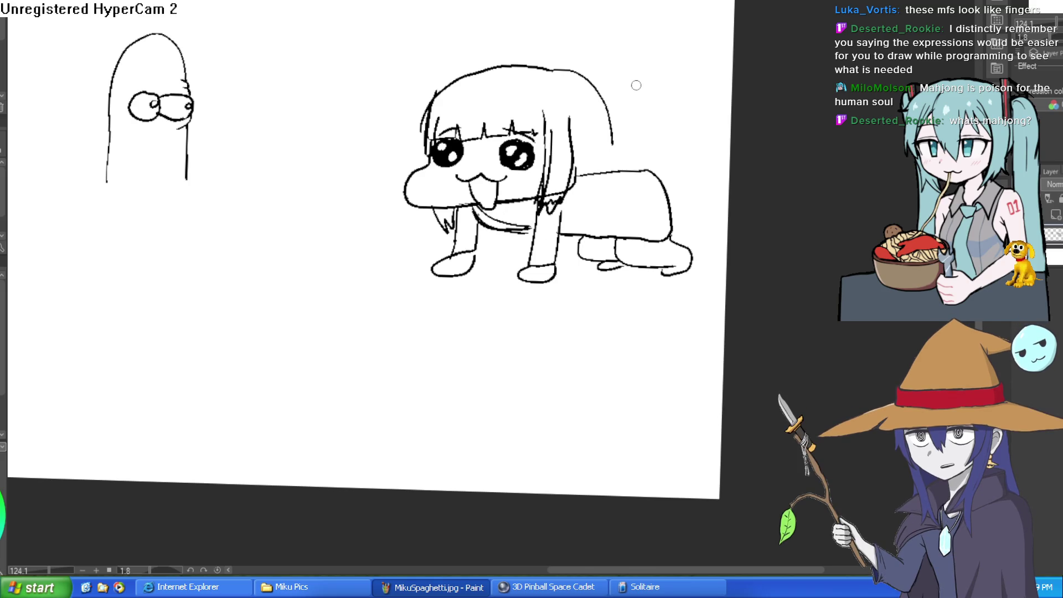
Step: Lengthen the right-side hair strands downward and straighten the view
drag(586, 82, 619, 161)
drag(614, 123, 640, 166)
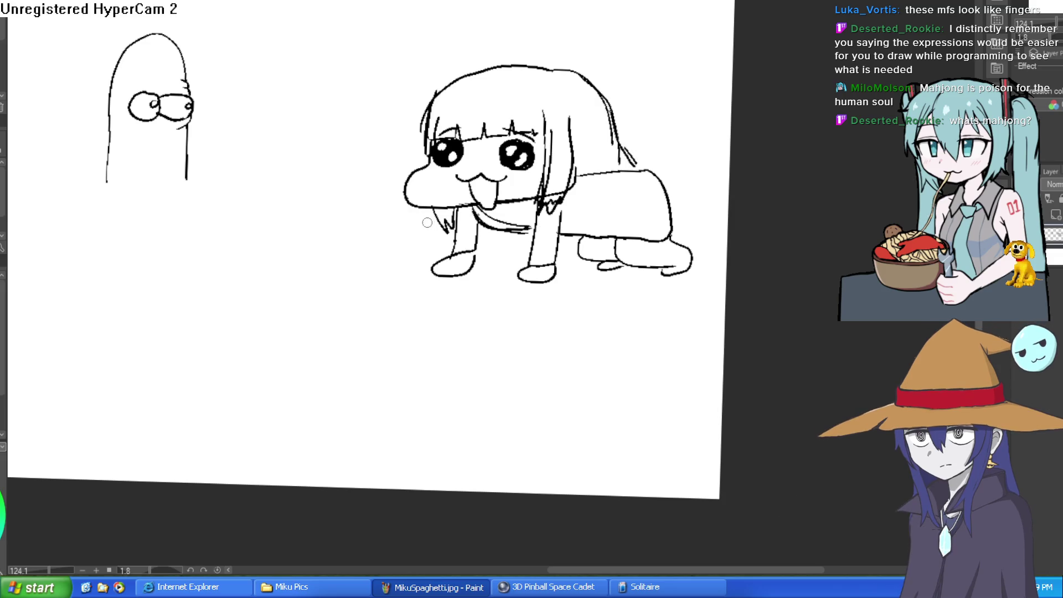
drag(647, 150, 635, 133)
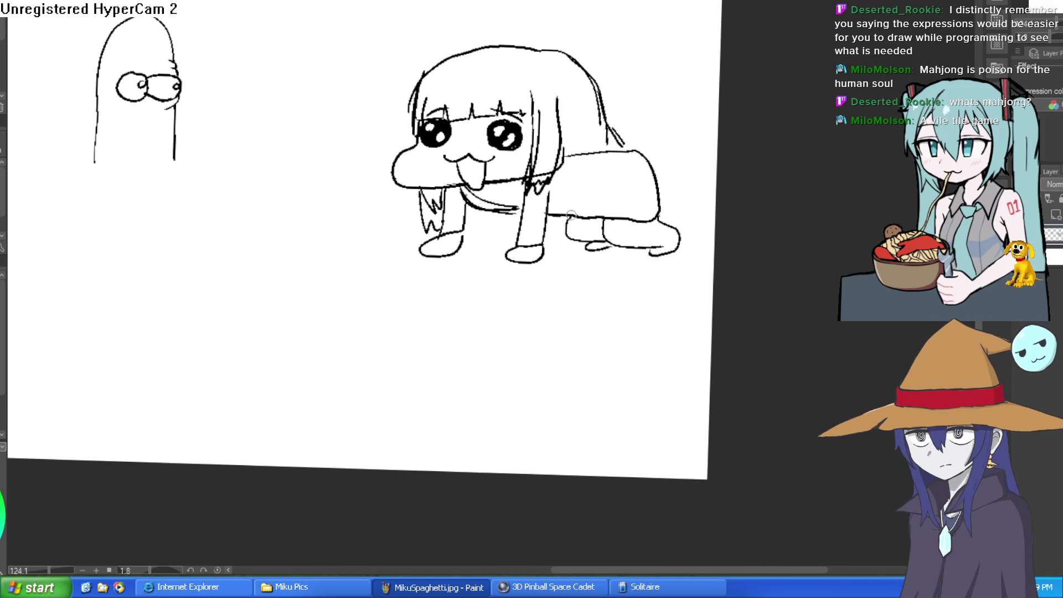
scroll(681, 196, down, 3)
scroll(636, 271, up, 4)
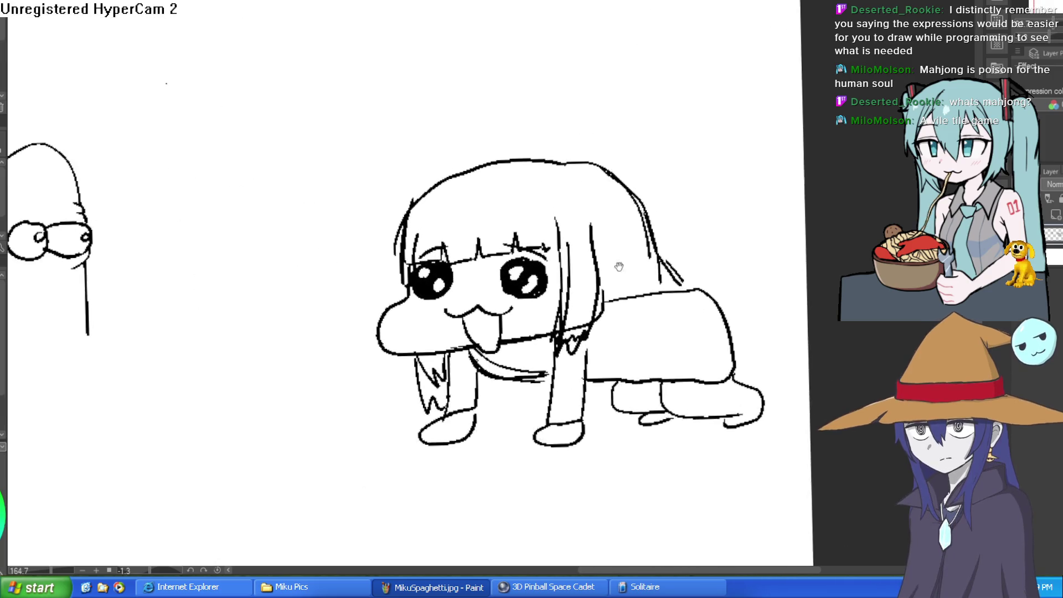
drag(644, 260, 642, 251)
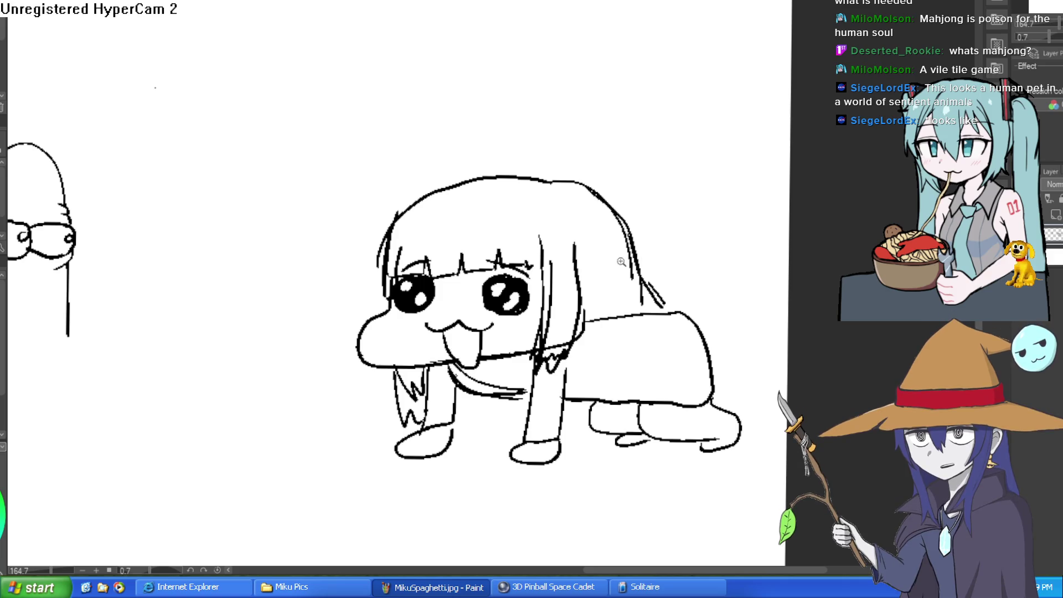
Step: Thicken the creature's eye outlines near the eyebrow
scroll(628, 259, up, 5)
drag(628, 259, 563, 211)
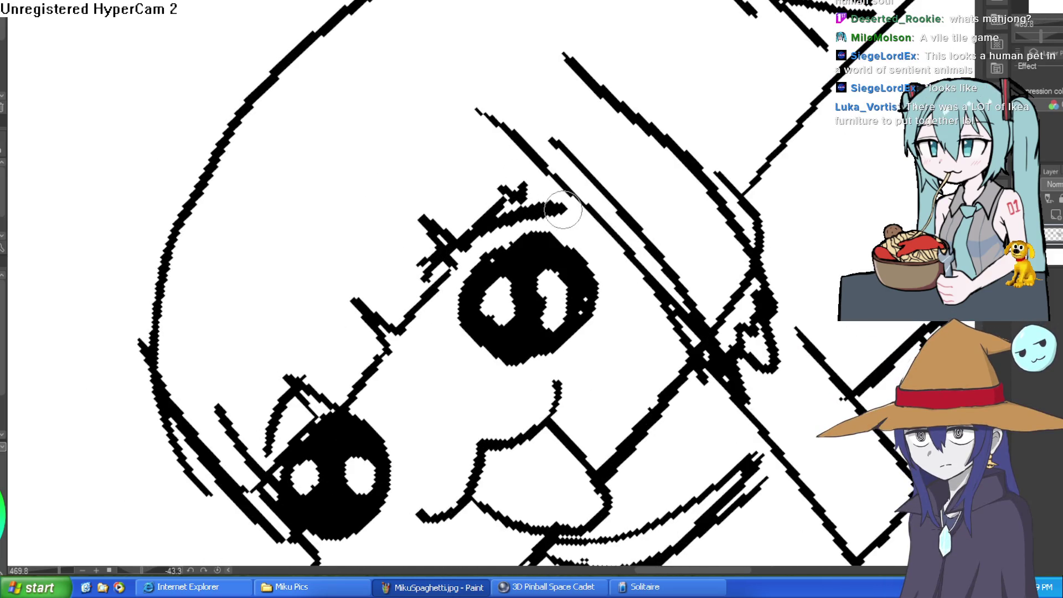
key(asciicircum)
key(asciicircum)
key(asciicircum)
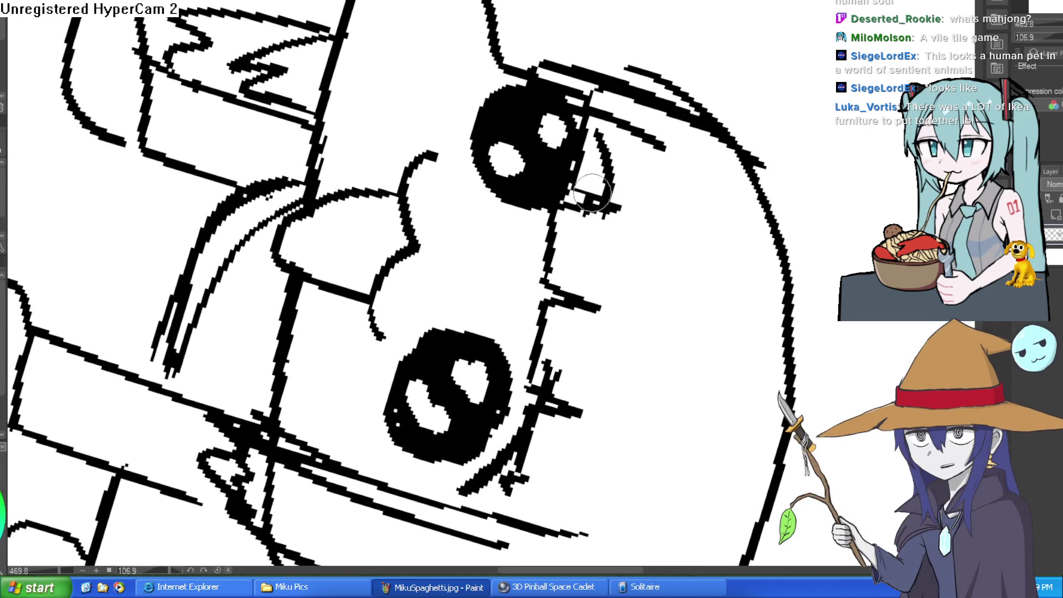
drag(600, 138, 606, 212)
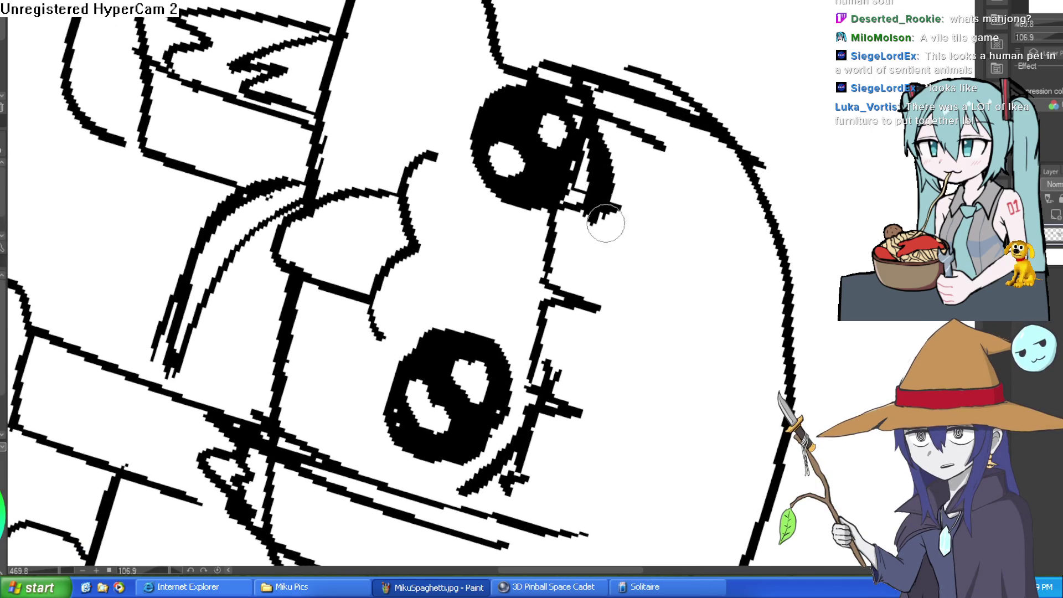
scroll(607, 212, down, 5)
drag(487, 277, 457, 303)
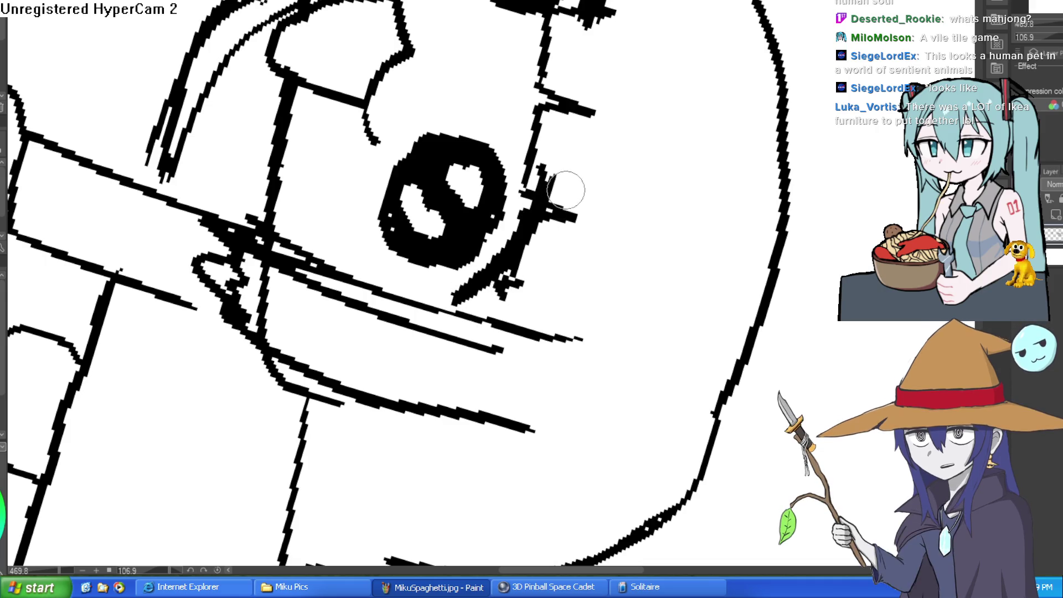
drag(565, 182, 552, 250)
scroll(637, 202, up, 4)
drag(609, 161, 615, 123)
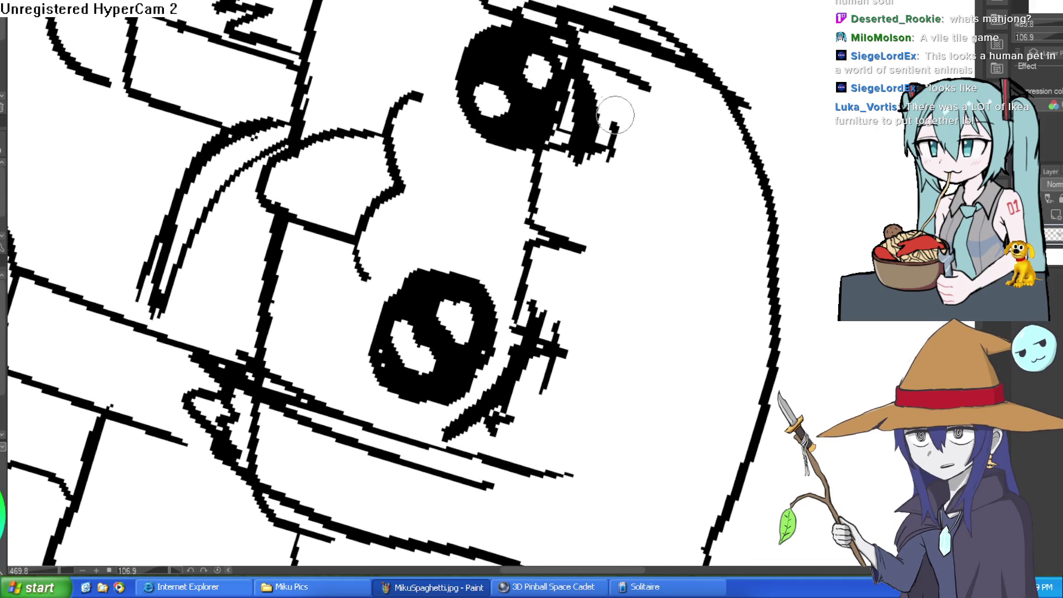
scroll(554, 166, down, 10)
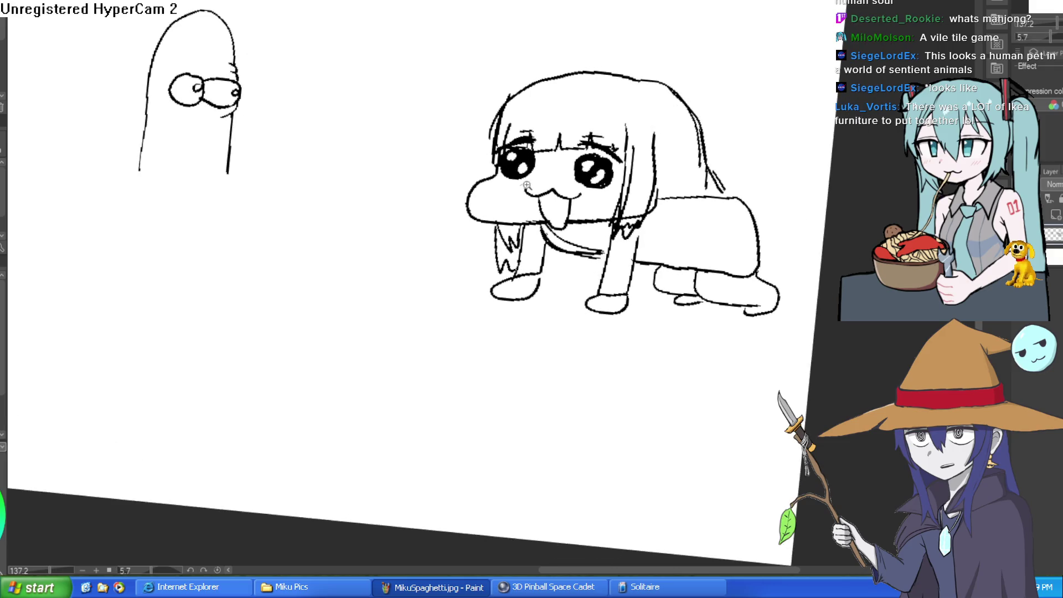
scroll(532, 182, up, 4)
Step: Draw hatched blush strokes on the left cheek
drag(515, 107, 480, 137)
mouse_move(525, 114)
mouse_down()
mouse_move(498, 141)
mouse_move(521, 140)
mouse_up()
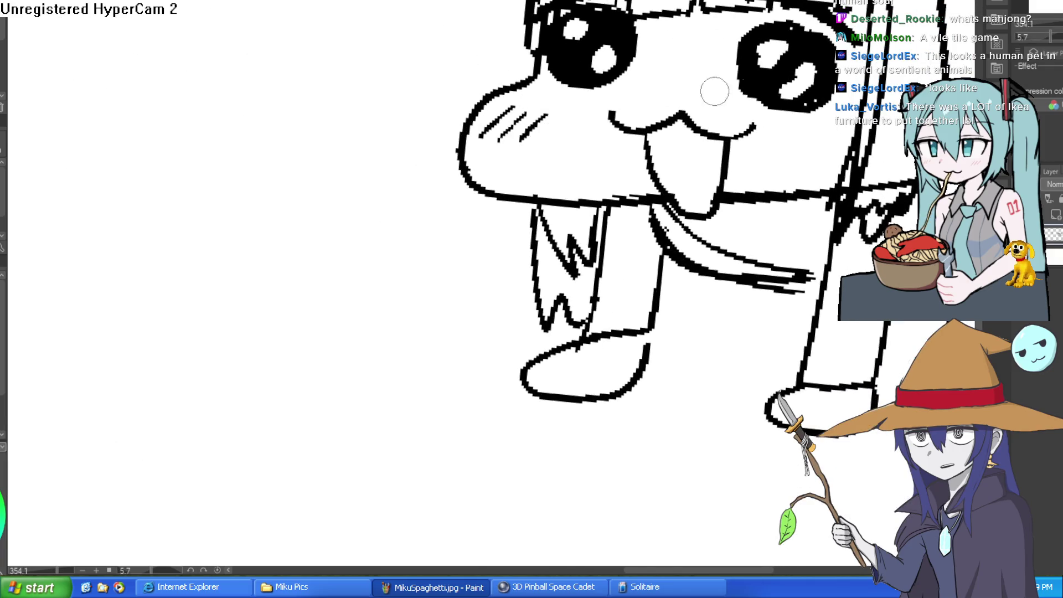
scroll(707, 283, down, 4)
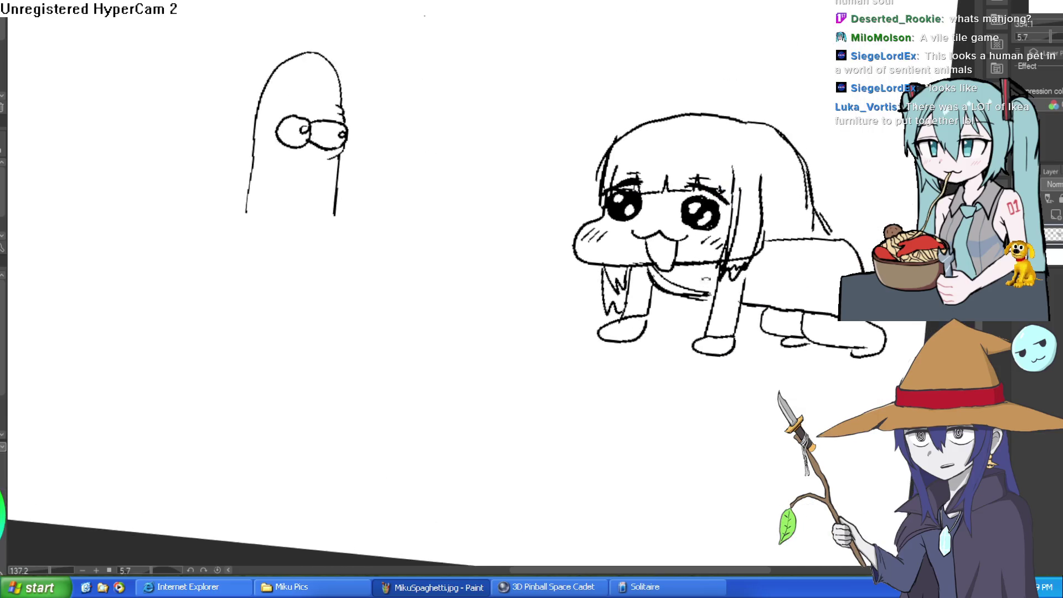
Step: Add a pointed hair tuft and a long hooked strand on the head
drag(707, 283, 626, 305)
scroll(669, 189, up, 2)
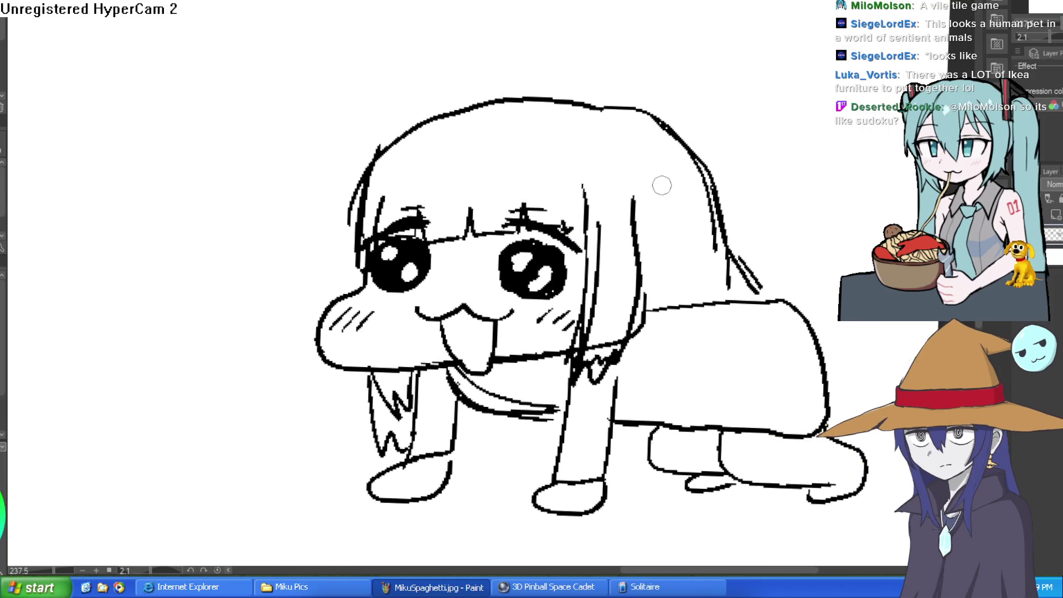
drag(377, 147, 365, 172)
drag(593, 221, 561, 144)
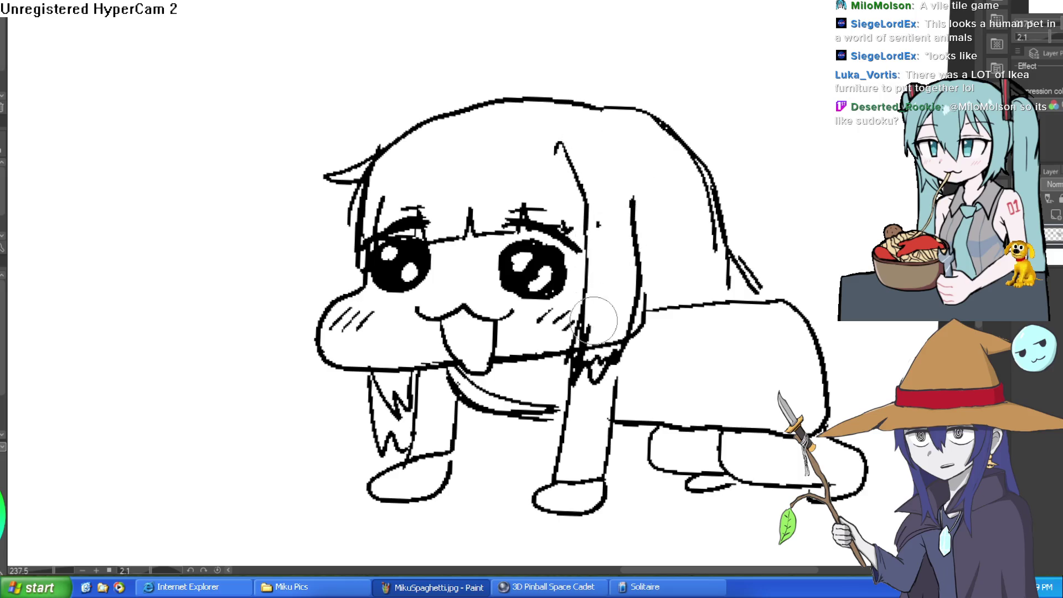
scroll(696, 381, down, 3)
drag(734, 310, 744, 236)
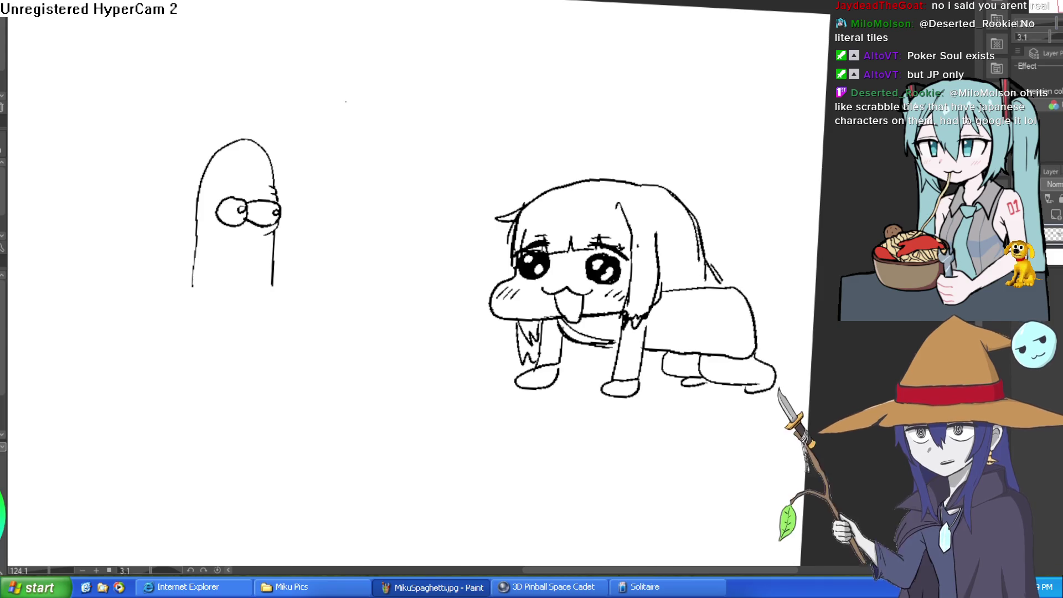
Step: Preview Raven's closed smile in the lineup, then restore her open-mouthed expression
key(ctrl+Tab)
key(ctrl+Tab)
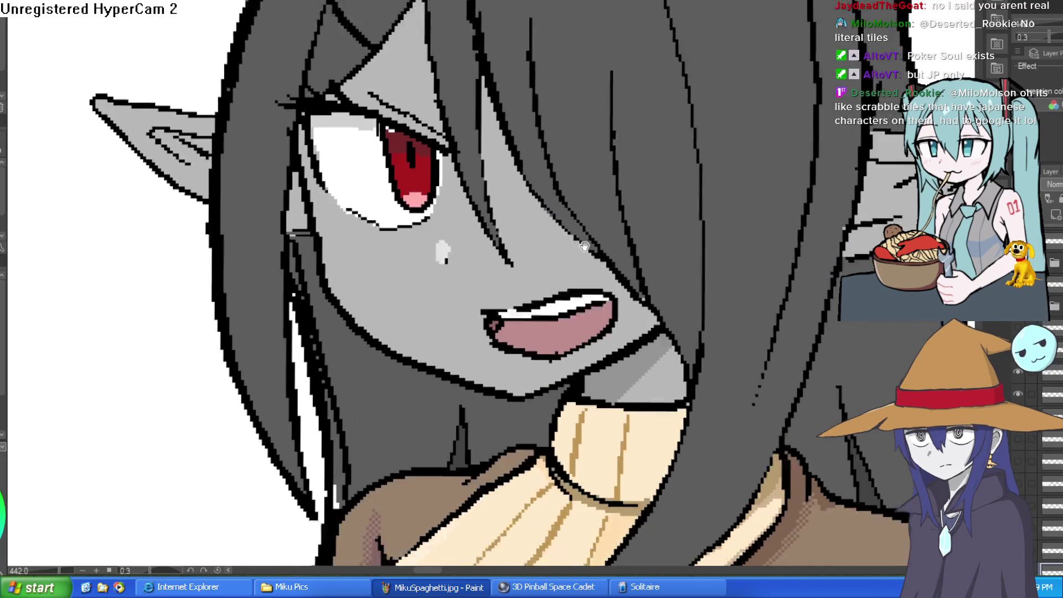
scroll(787, 274, down, 5)
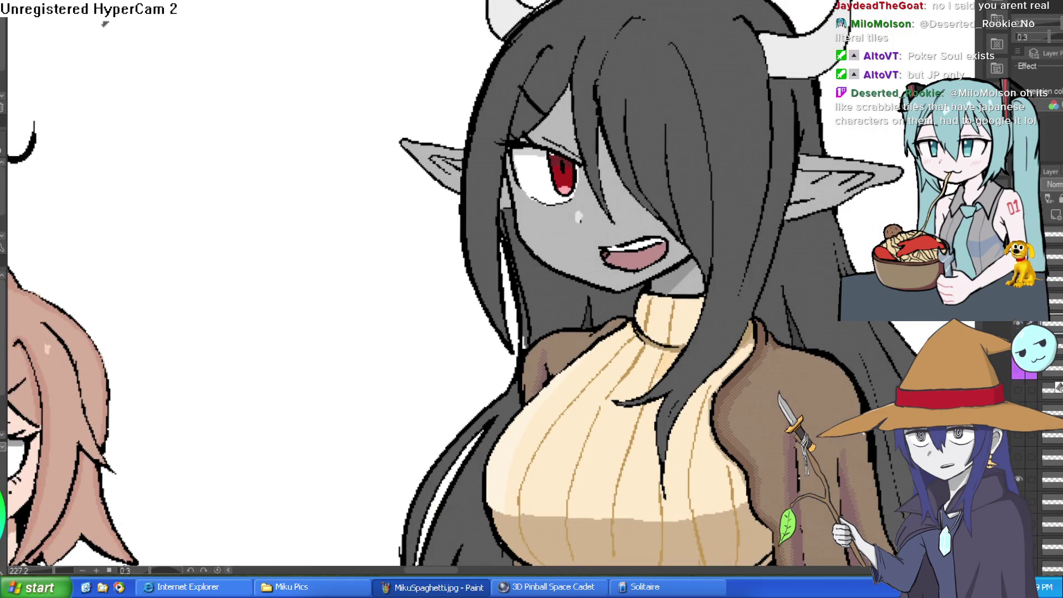
click(1018, 476)
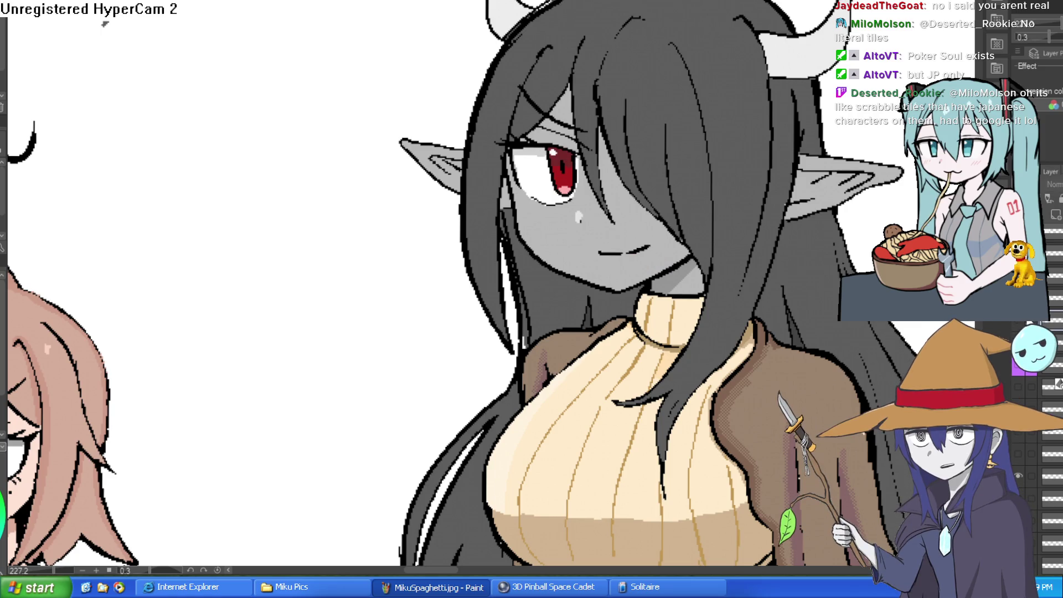
click(1018, 475)
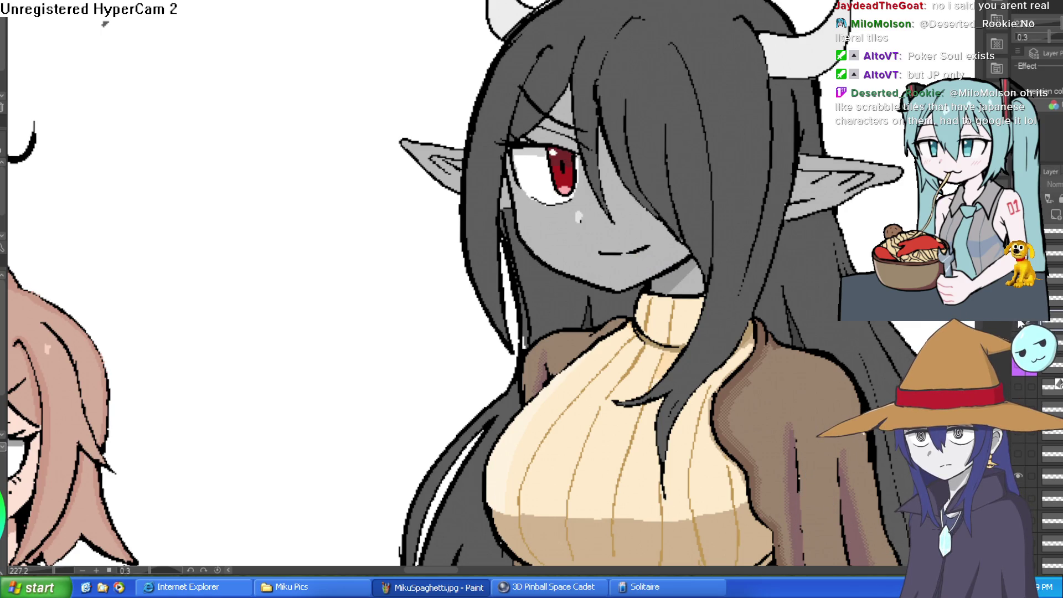
click(1018, 327)
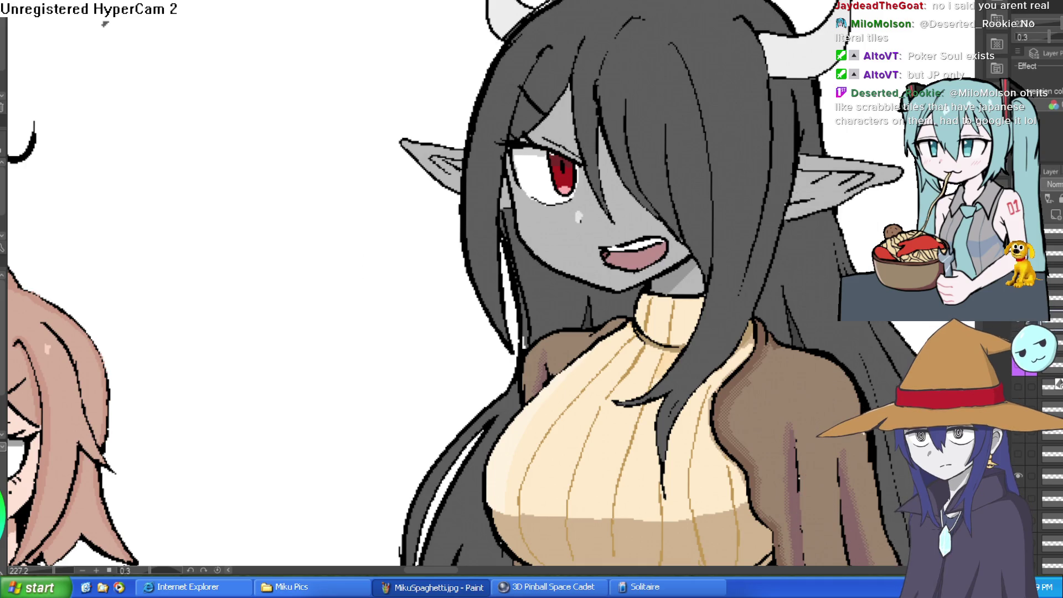
Step: Rotate the view, touch up lines near Raven's eye, and sample the dark hair colour
mouse_move(542, 137)
mouse_down()
mouse_move(633, 272)
mouse_move(650, 183)
mouse_up()
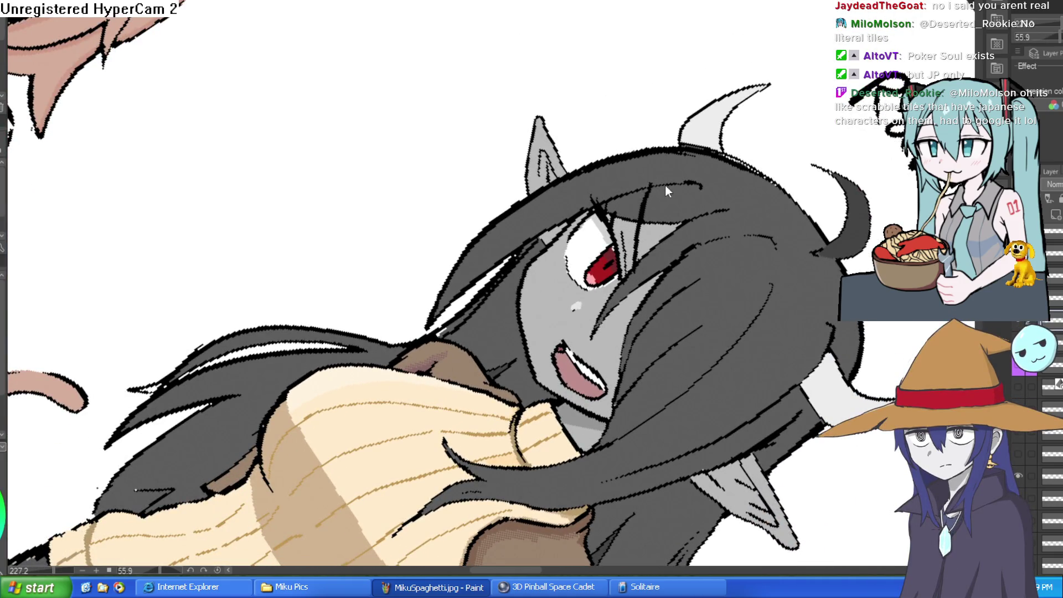
drag(632, 277, 642, 243)
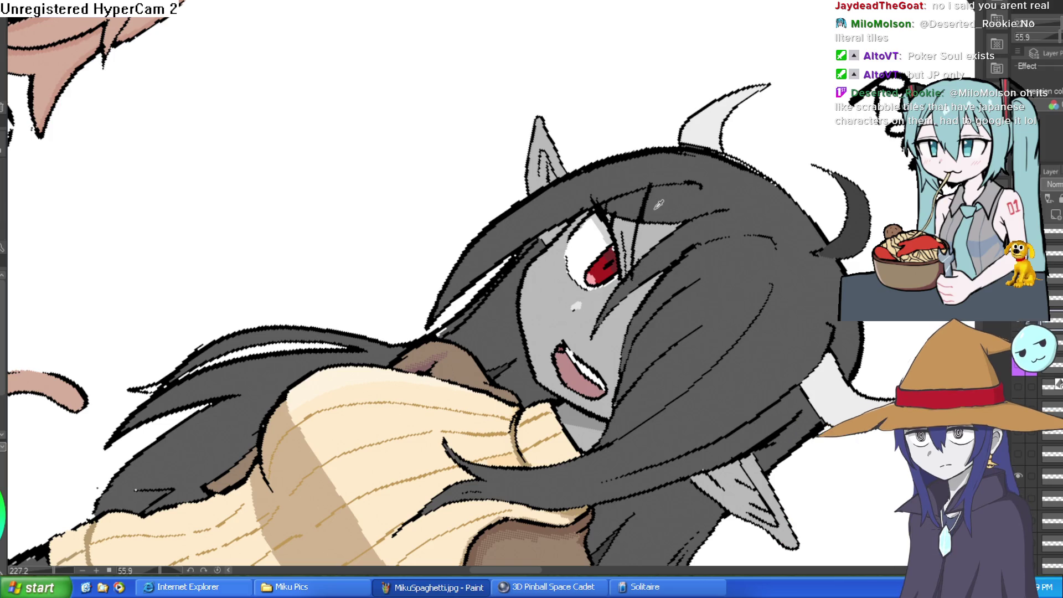
key(bracketright)
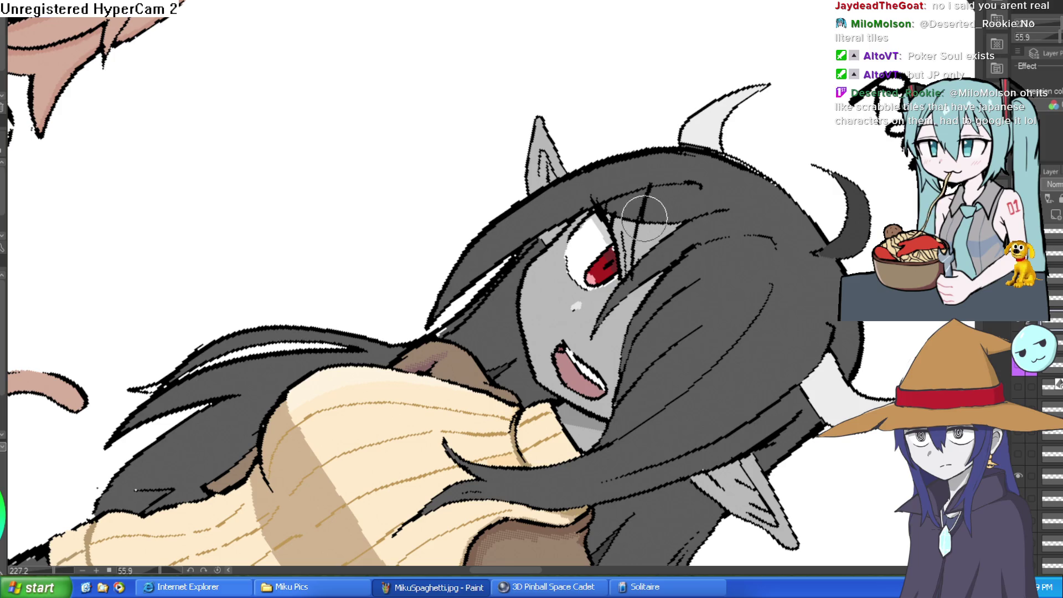
key(i)
click(658, 205)
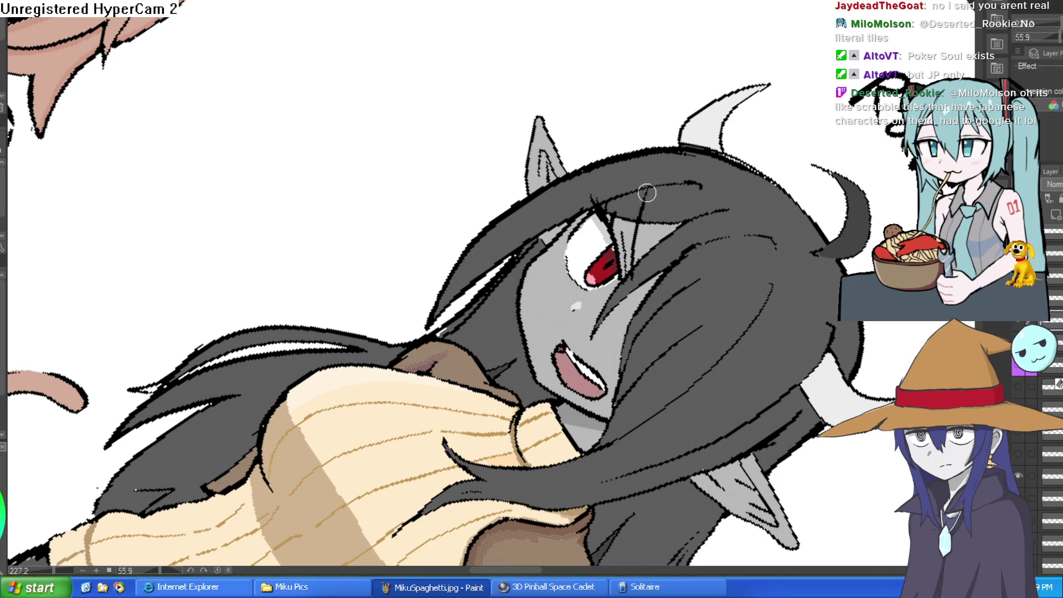
scroll(652, 192, down, 5)
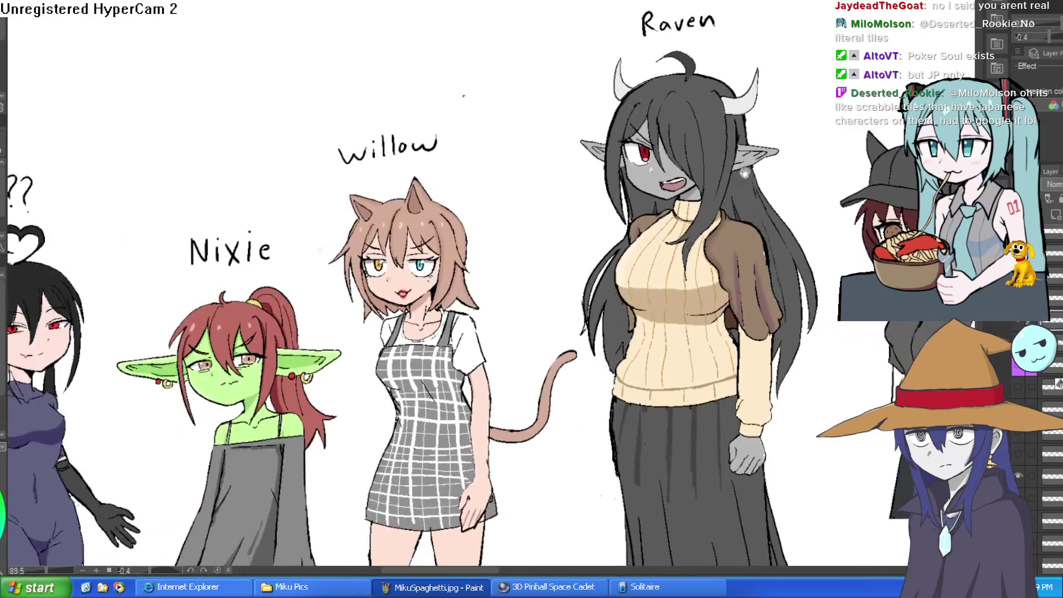
mouse_move(762, 186)
mouse_down()
mouse_move(810, 201)
mouse_move(804, 184)
mouse_up()
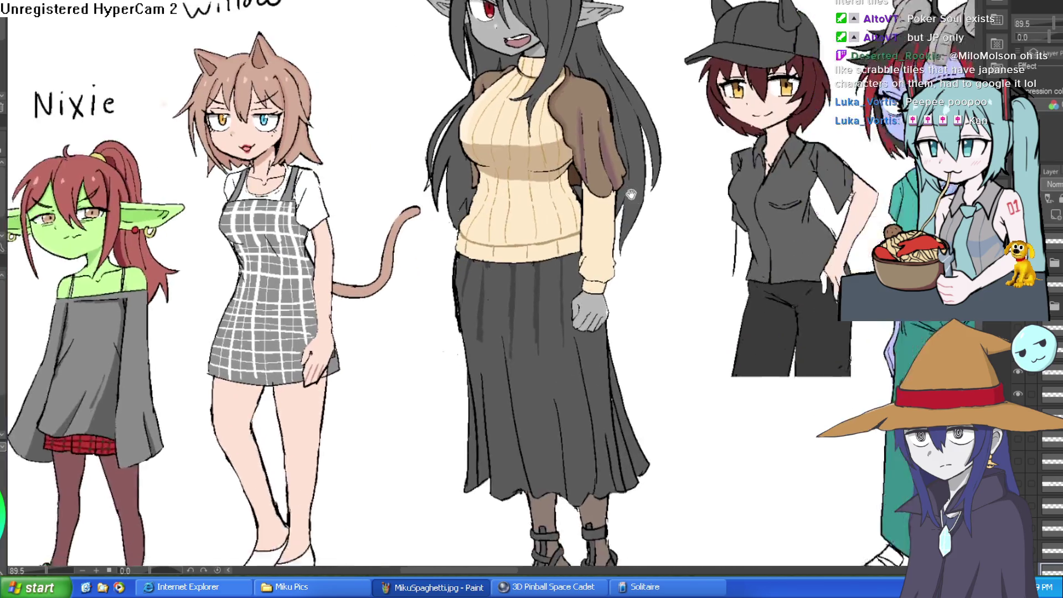
Step: Toggle Raven's glasses/necklace and mouth expression layers to compare her looks
scroll(478, 133, up, 5)
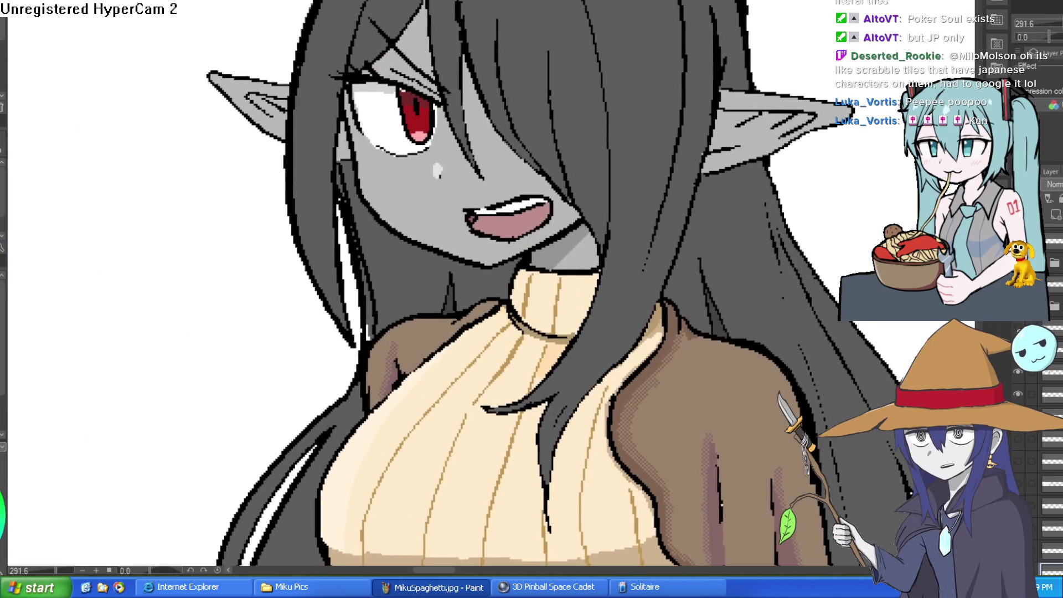
click(1041, 393)
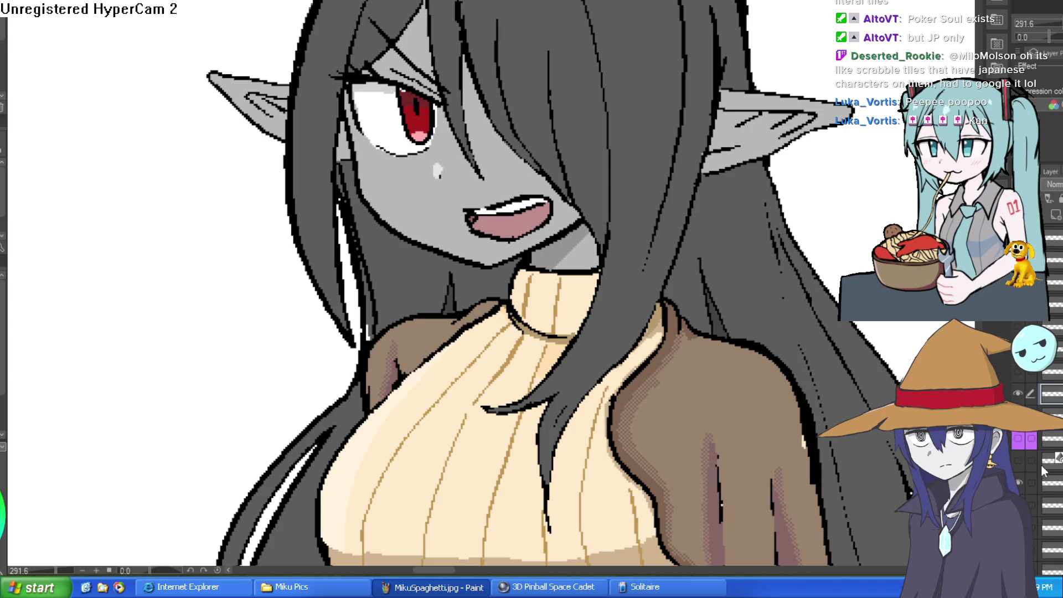
click(1020, 443)
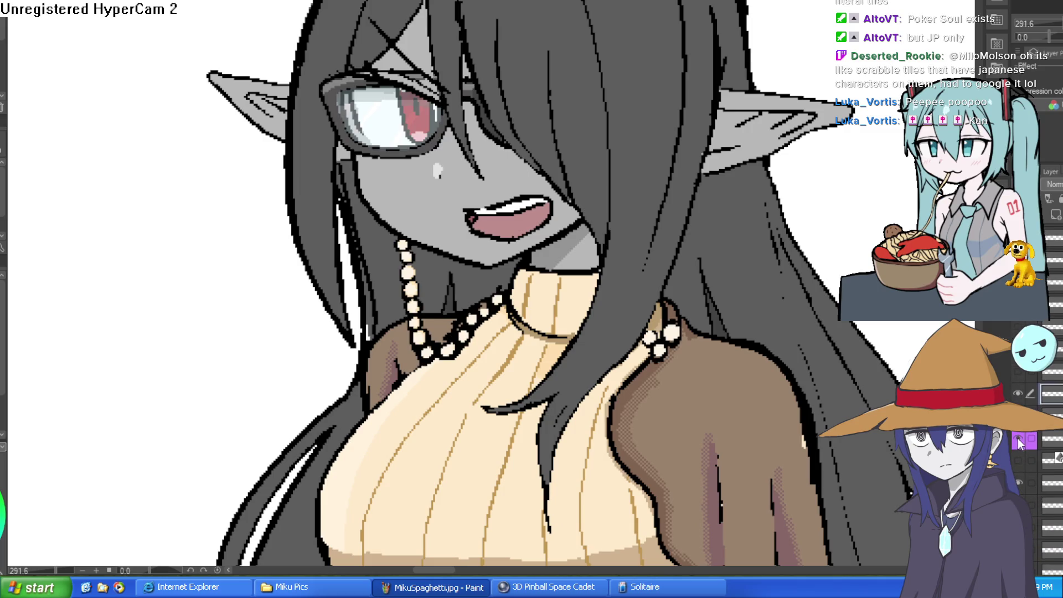
click(1020, 443)
click(1050, 439)
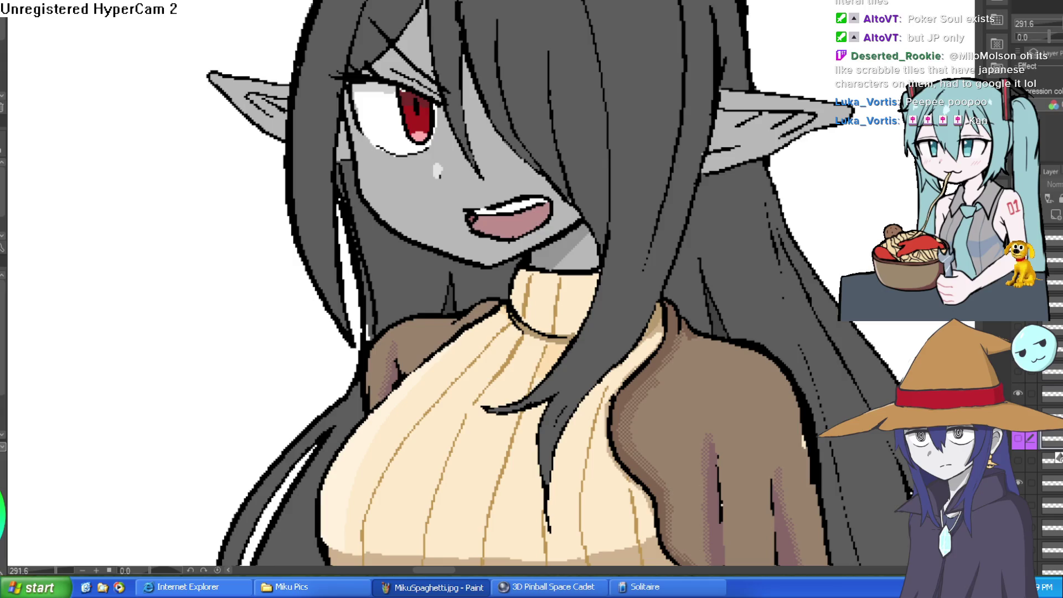
click(1019, 439)
click(1050, 394)
click(1018, 393)
click(1049, 440)
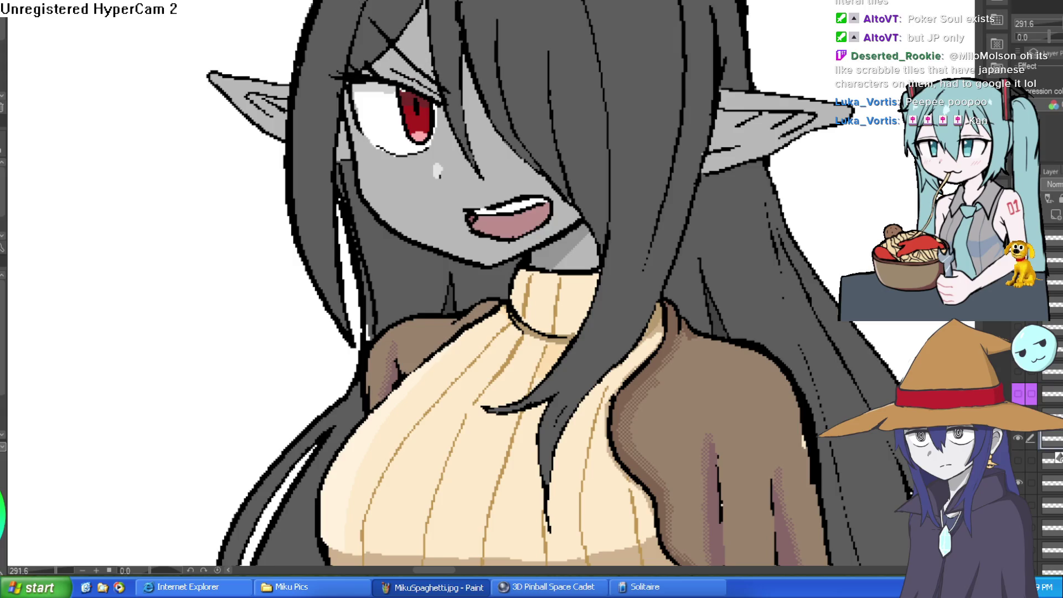
Step: Turn the glasses and pearl necklace layer back on and view more of Raven
scroll(112, 65, down, 2)
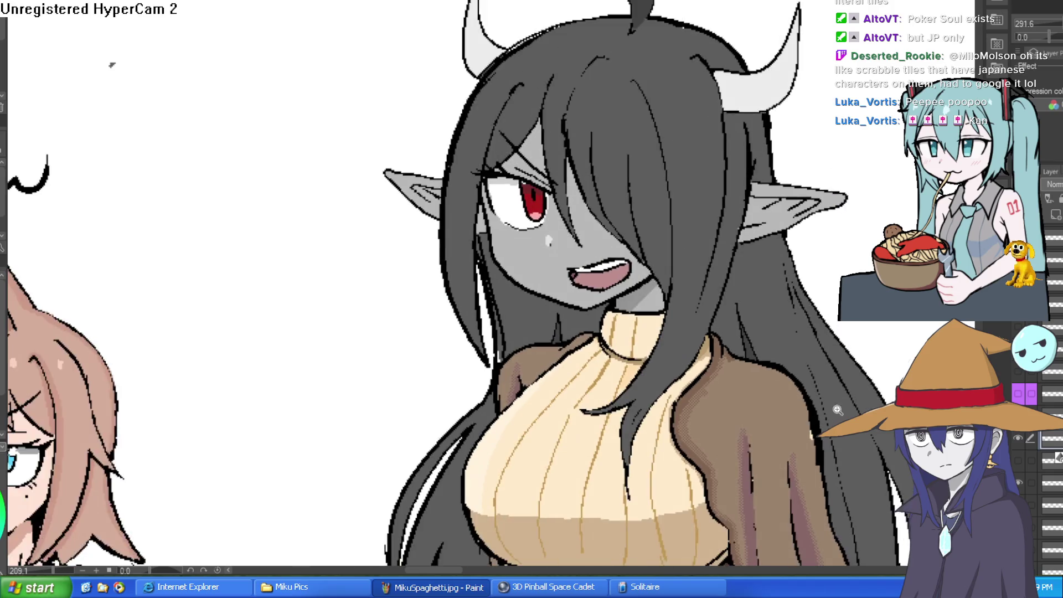
click(1018, 394)
drag(554, 277, 477, 199)
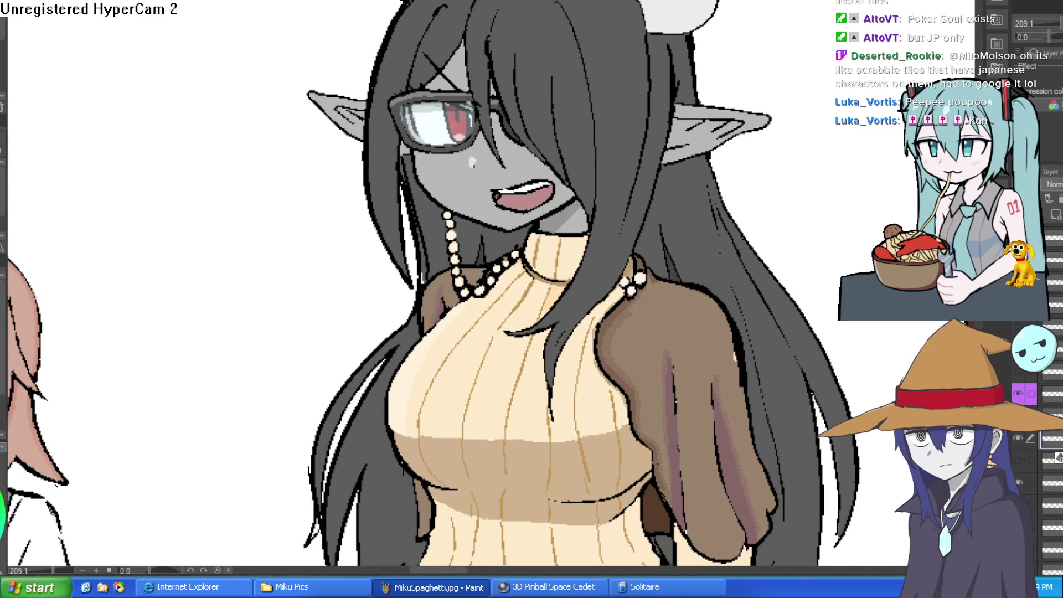
scroll(808, 299, down, 3)
scroll(808, 299, up, 1)
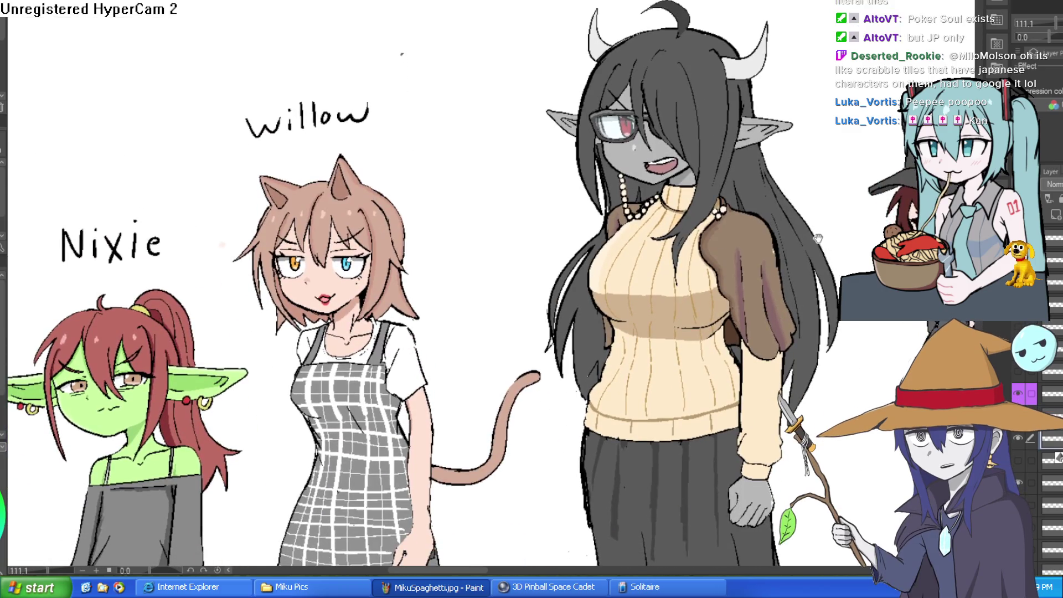
scroll(808, 299, up, 3)
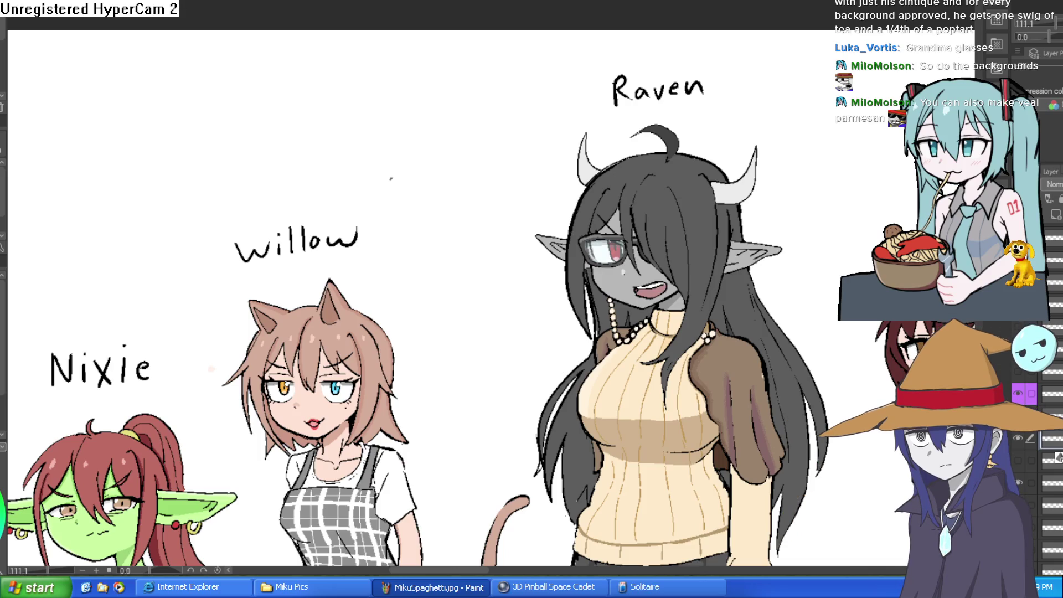
Step: Hide Raven's glasses and open-mouth layers so her face shows a closed frown
scroll(686, 142, up, 3)
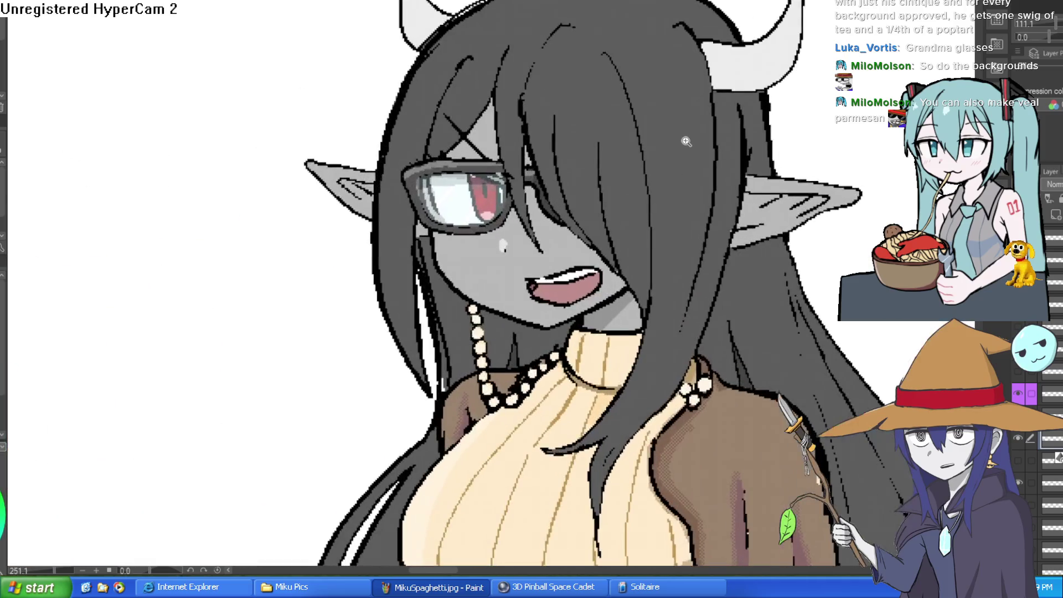
scroll(686, 142, down, 4)
scroll(650, 205, up, 1)
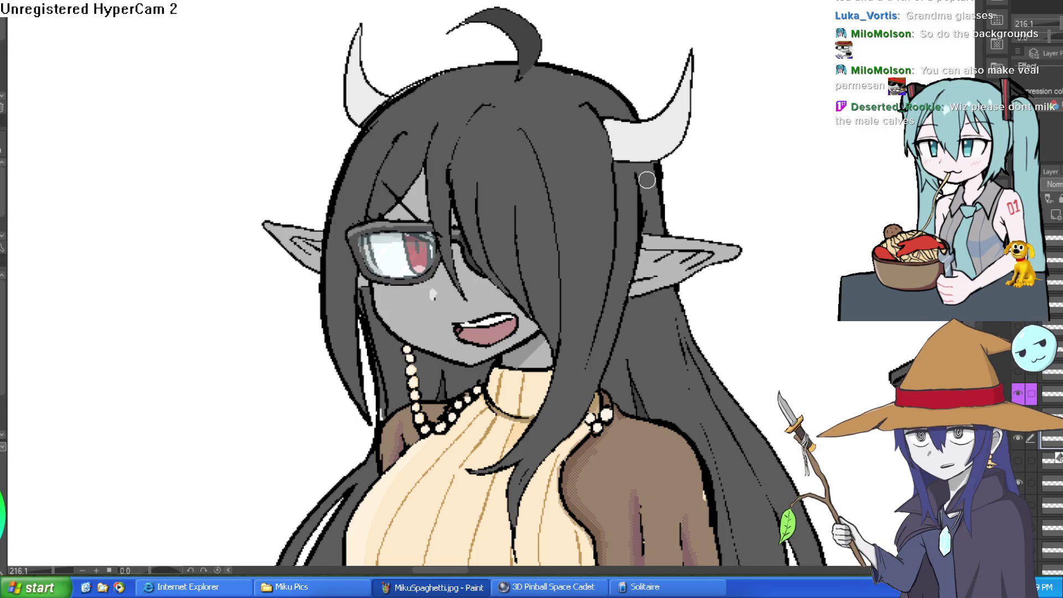
scroll(647, 180, down, 2)
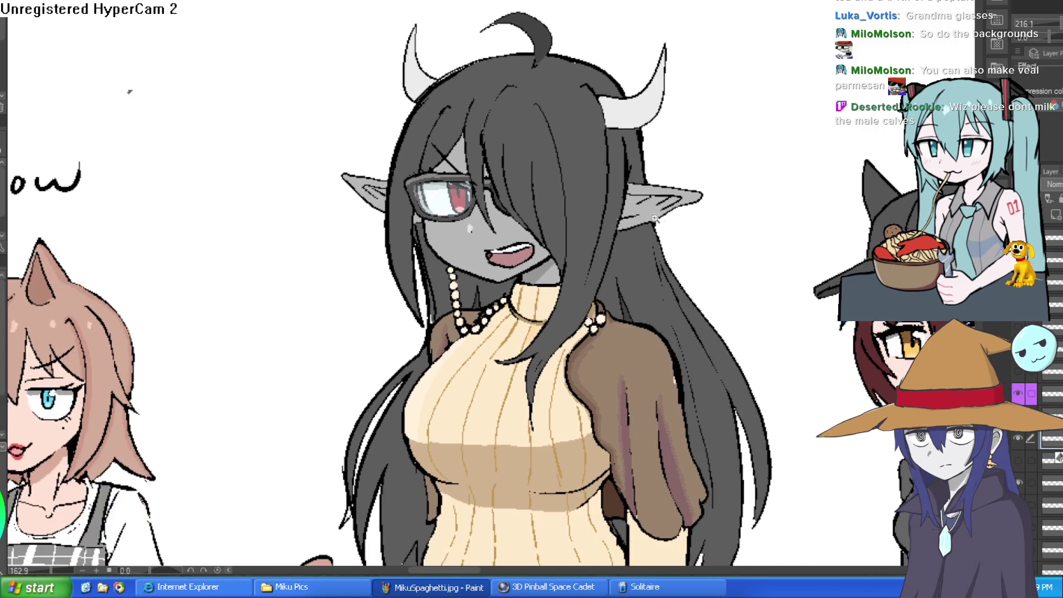
click(1018, 394)
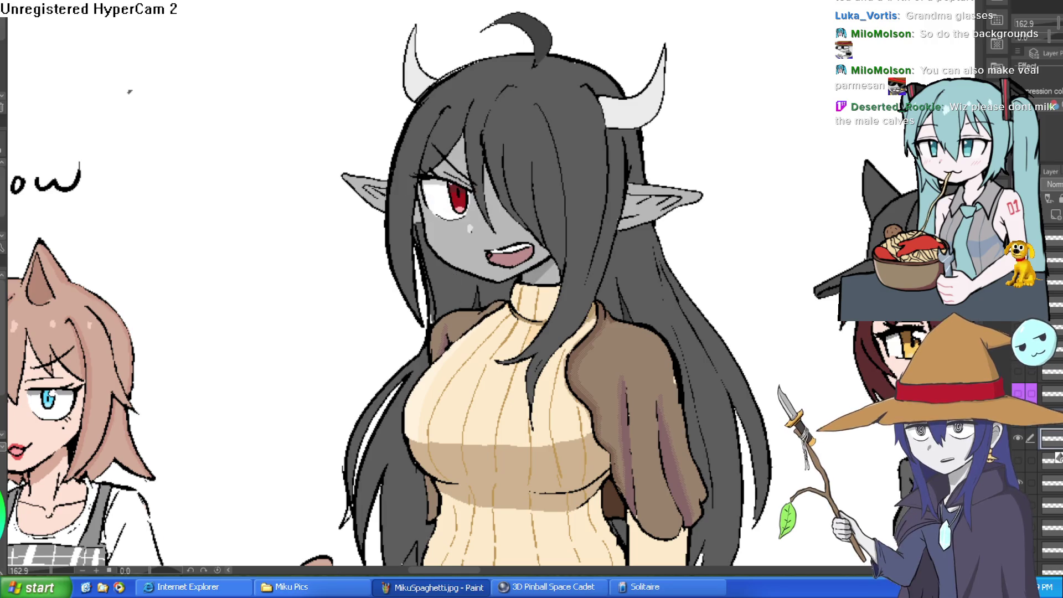
click(1018, 394)
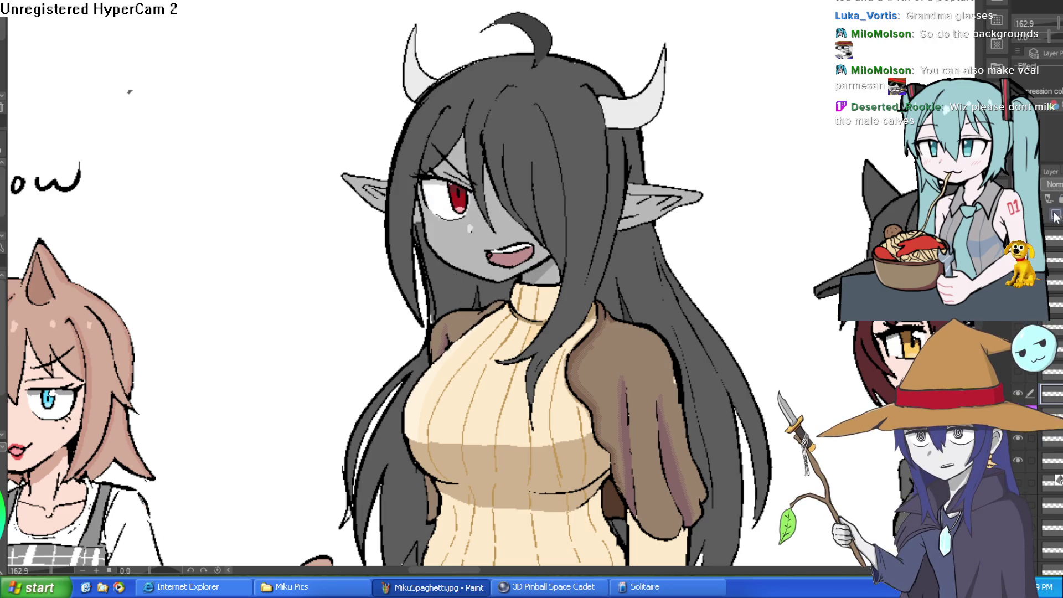
click(1022, 433)
click(1023, 434)
click(1022, 435)
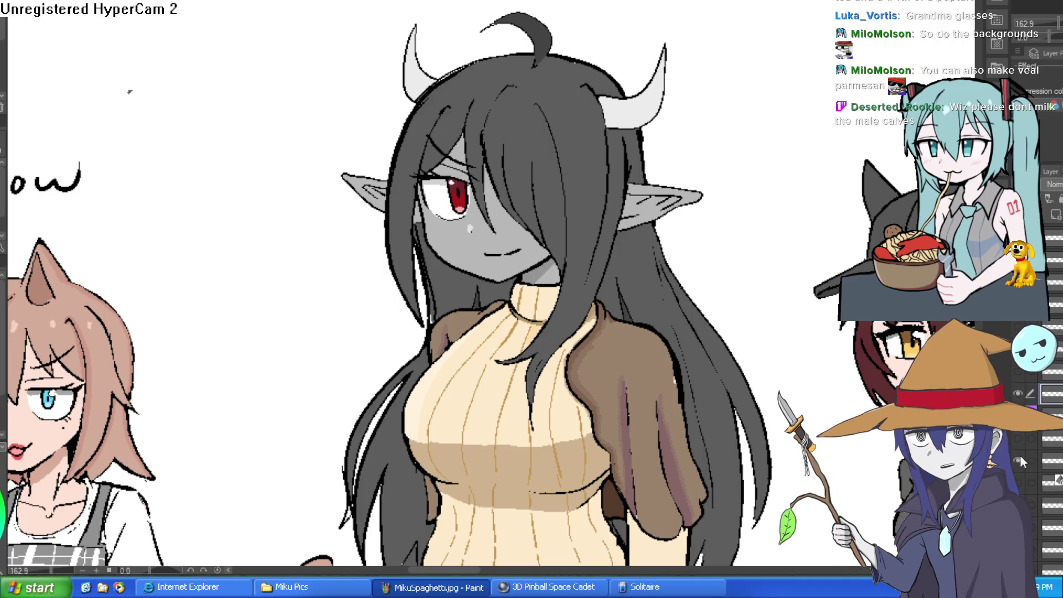
click(1018, 459)
Step: Paint grey skin over Raven's eye, covering the white, red iris, highlight and dark line
drag(314, 173, 109, 373)
scroll(449, 285, up, 5)
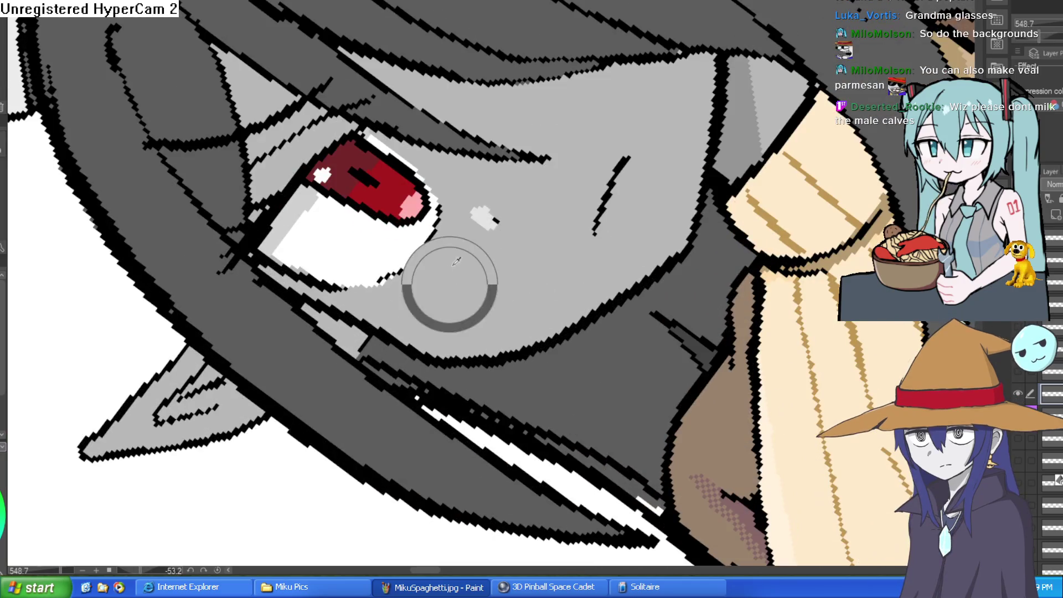
mouse_move(437, 209)
mouse_down()
mouse_move(332, 288)
mouse_move(271, 255)
mouse_move(299, 183)
mouse_move(325, 172)
mouse_move(284, 249)
mouse_move(338, 230)
mouse_move(361, 238)
mouse_move(437, 166)
mouse_up()
drag(369, 155, 357, 137)
mouse_move(337, 178)
mouse_down()
mouse_move(333, 194)
mouse_move(401, 216)
mouse_up()
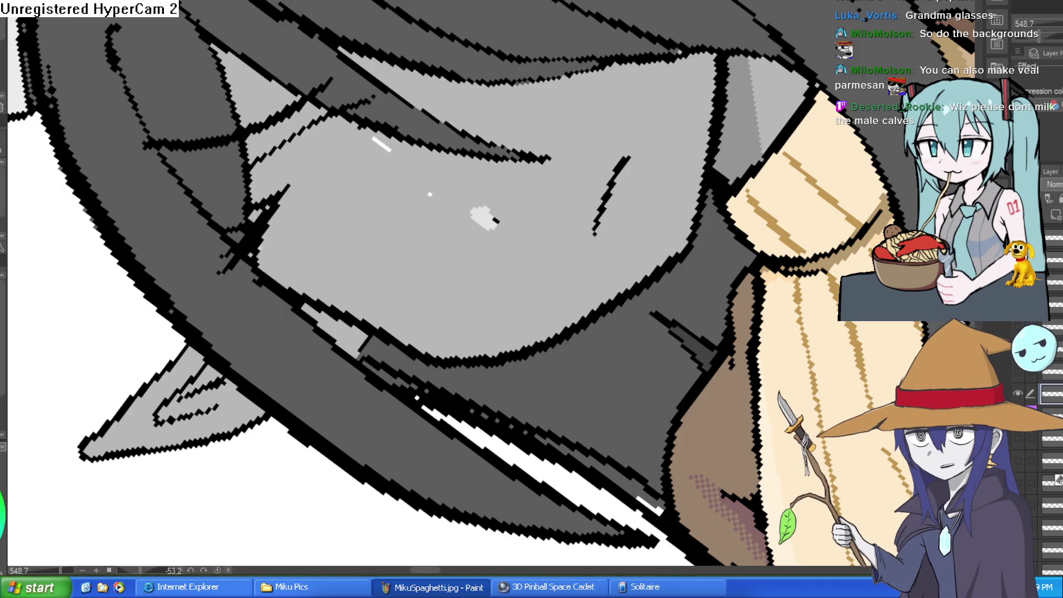
key(ctrl+0)
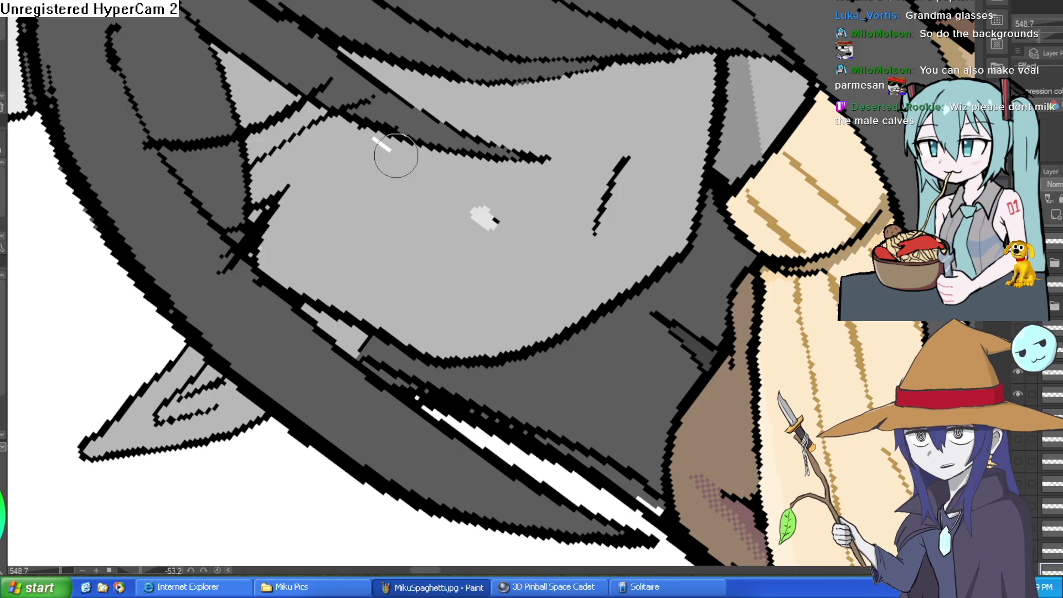
click(381, 144)
mouse_move(299, 193)
mouse_down()
mouse_move(269, 220)
mouse_move(260, 201)
mouse_move(261, 239)
mouse_move(388, 138)
mouse_move(540, 72)
mouse_up()
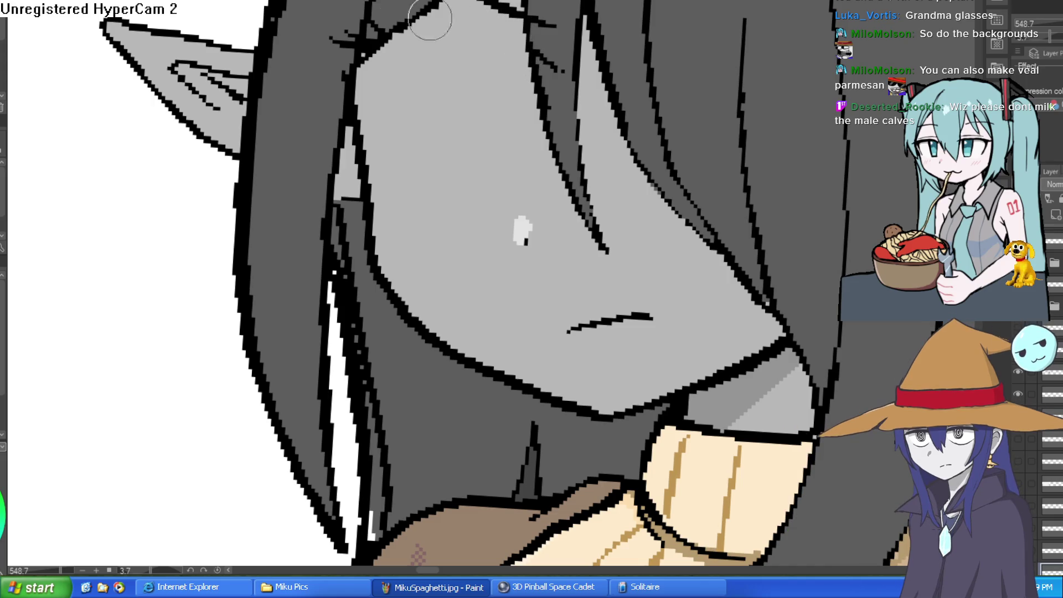
key(bracketright)
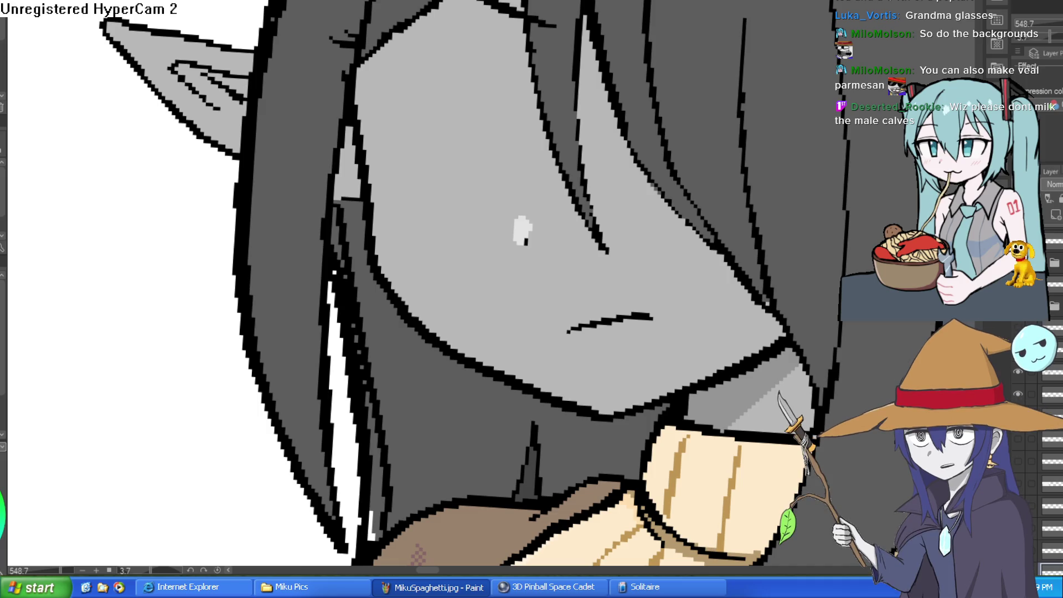
scroll(553, 123, up, 3)
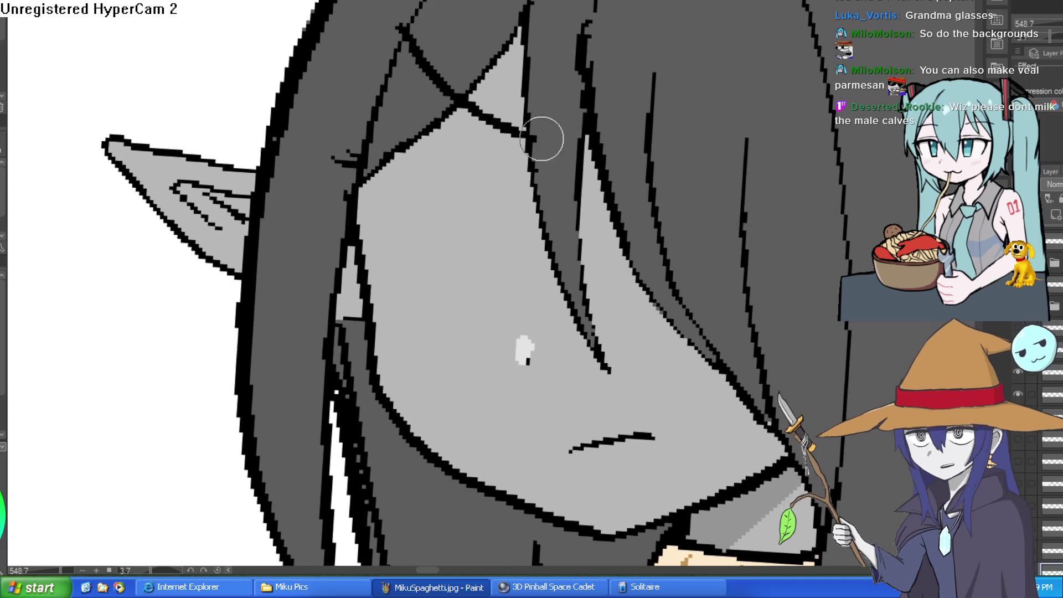
Step: Center and tilt the view on Raven, then draw a dark half-lidded stroke across her red eye
scroll(713, 159, down, 5)
drag(716, 169, 685, 137)
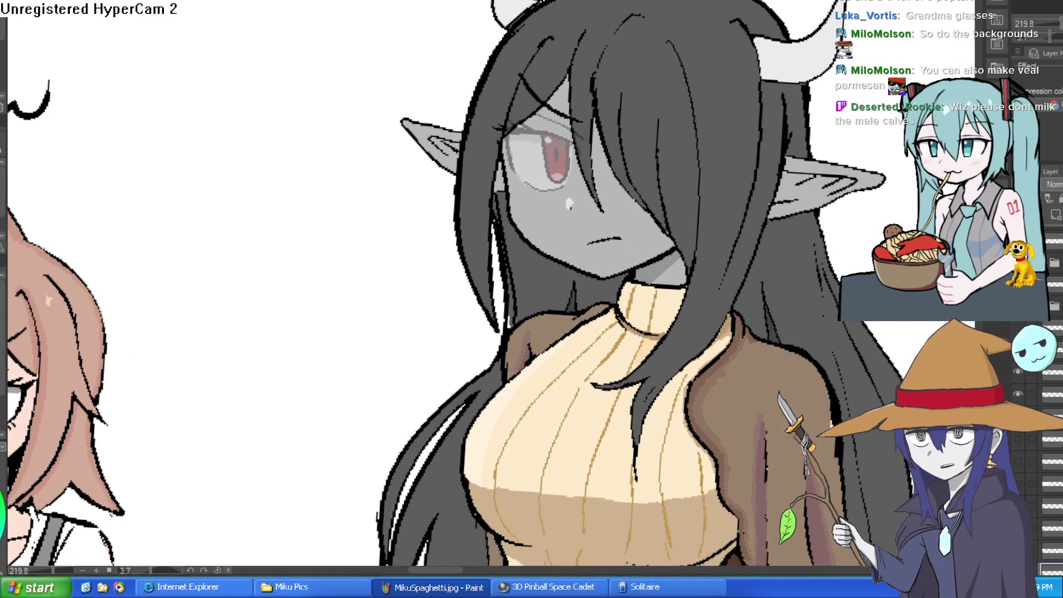
drag(693, 229, 532, 62)
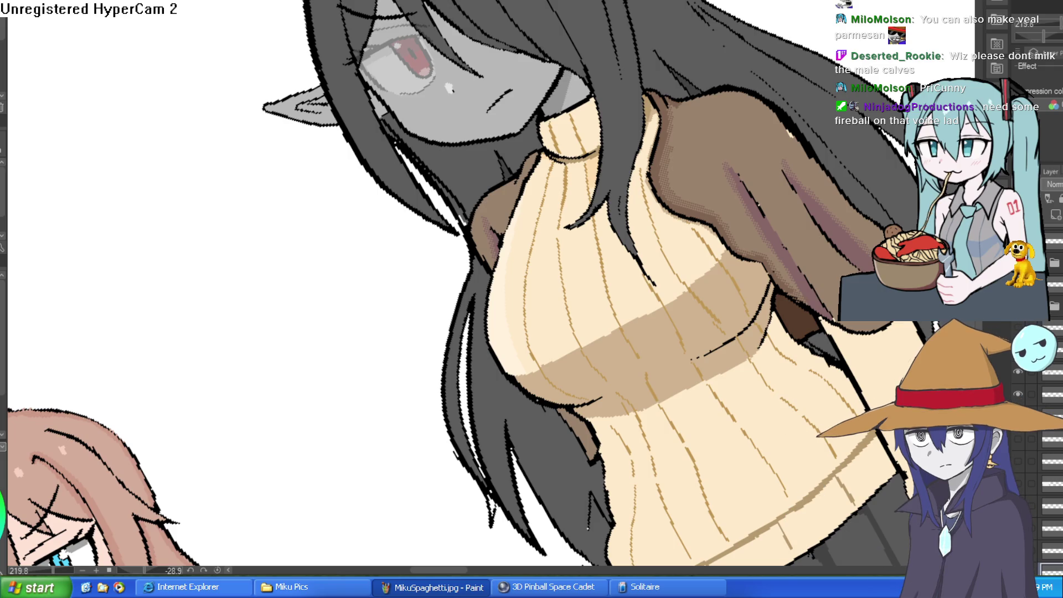
drag(368, 83, 431, 40)
Step: Undo the eye stroke and redraw Raven's eye shut as a dark lashed curve
key(ctrl+z)
key(ctrl+z)
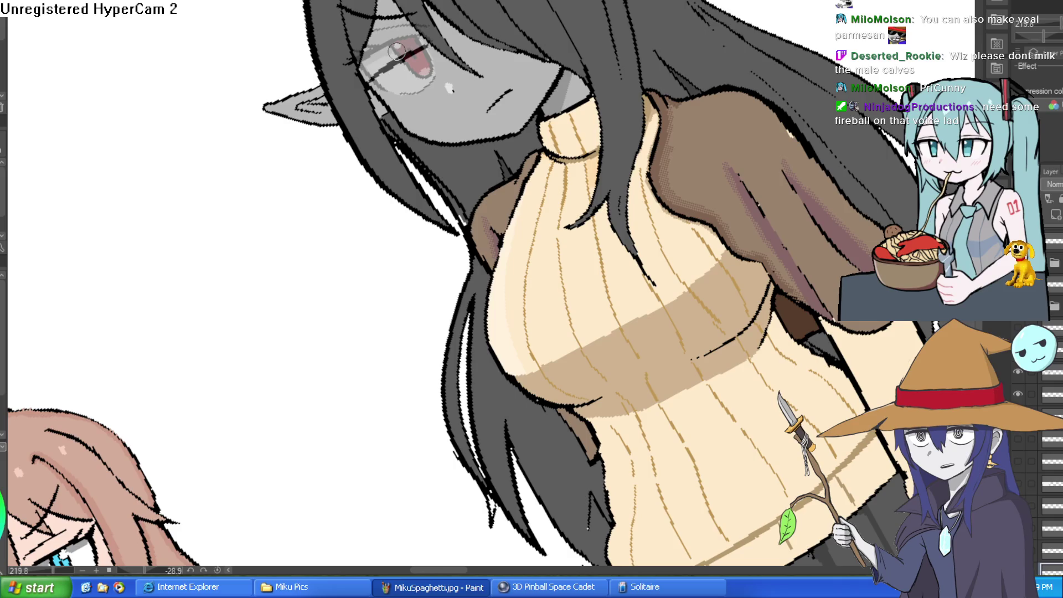
scroll(397, 52, up, 5)
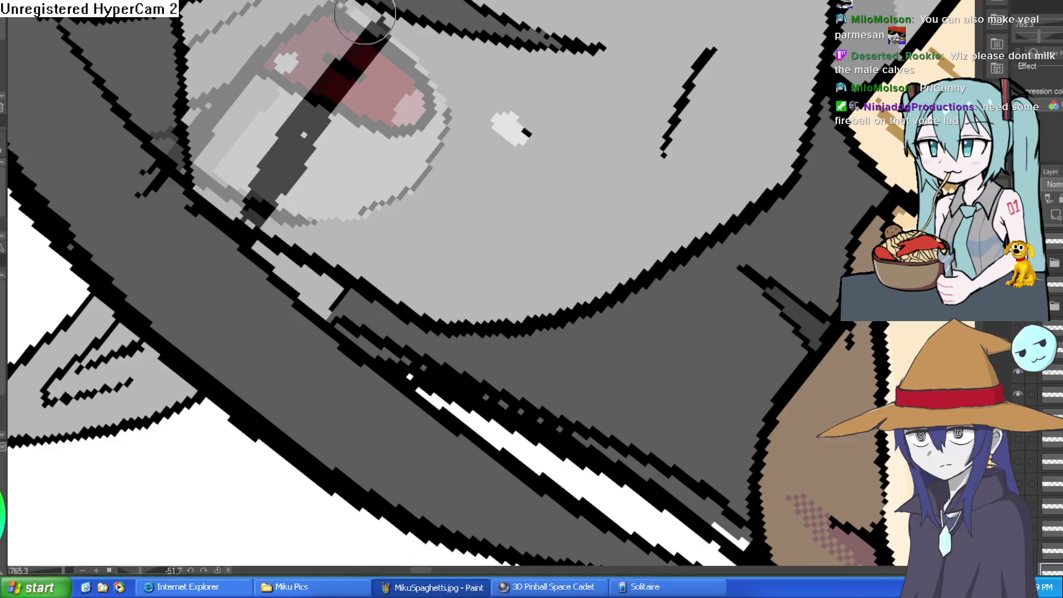
mouse_move(396, 52)
mouse_down()
mouse_move(754, 333)
mouse_move(552, 56)
mouse_move(605, 85)
mouse_move(720, 61)
mouse_move(635, 84)
mouse_move(681, 135)
mouse_up()
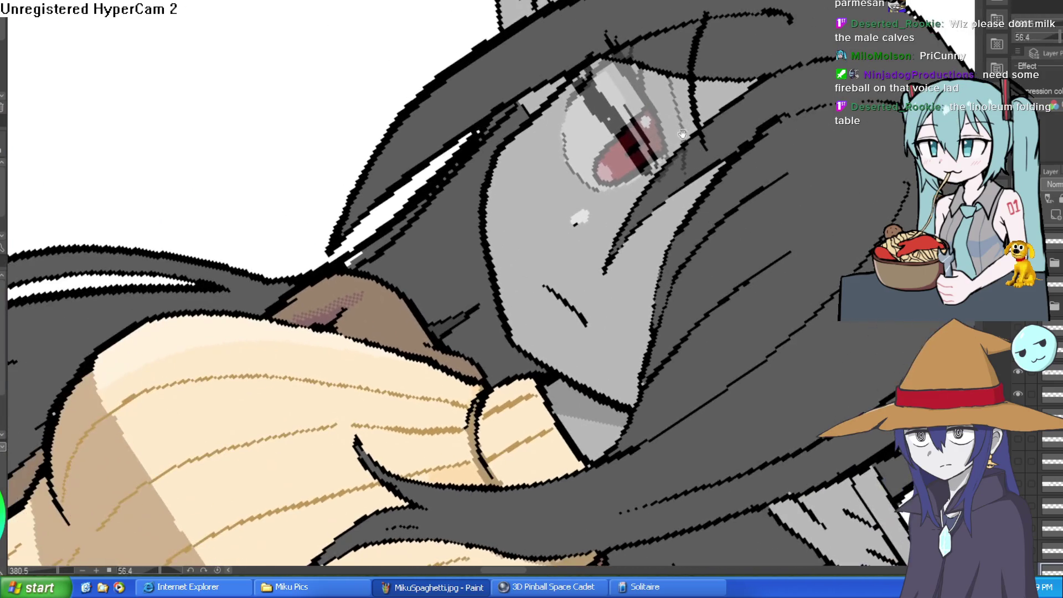
scroll(610, 121, up, 5)
scroll(607, 33, down, 2)
drag(606, 33, 803, 83)
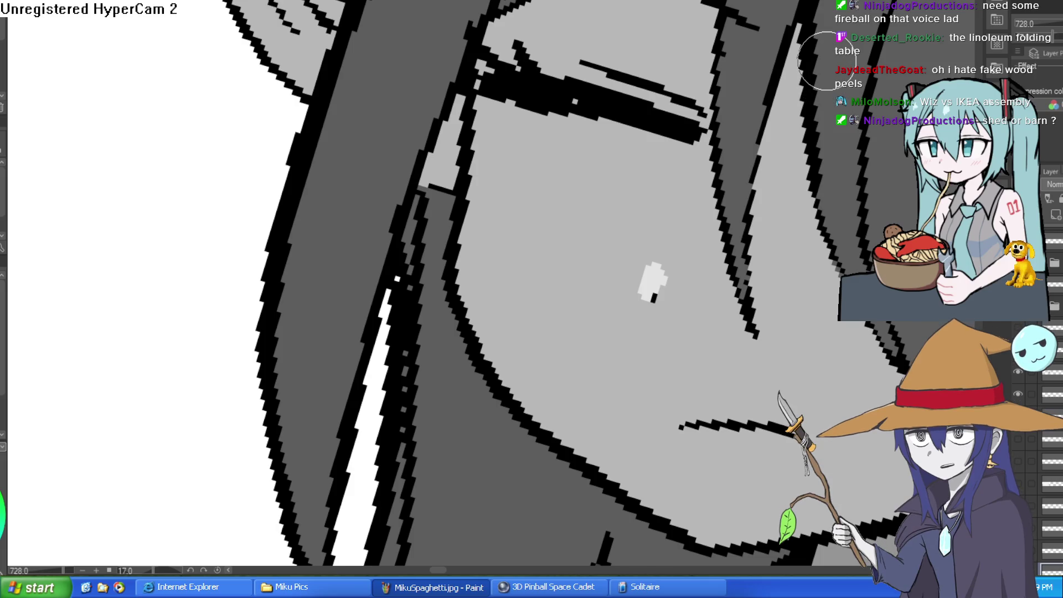
mouse_move(827, 61)
mouse_down()
mouse_move(681, 11)
mouse_move(517, 57)
mouse_move(559, 91)
mouse_move(581, 144)
mouse_move(654, 192)
mouse_move(693, 183)
mouse_move(697, 201)
mouse_move(670, 181)
mouse_up()
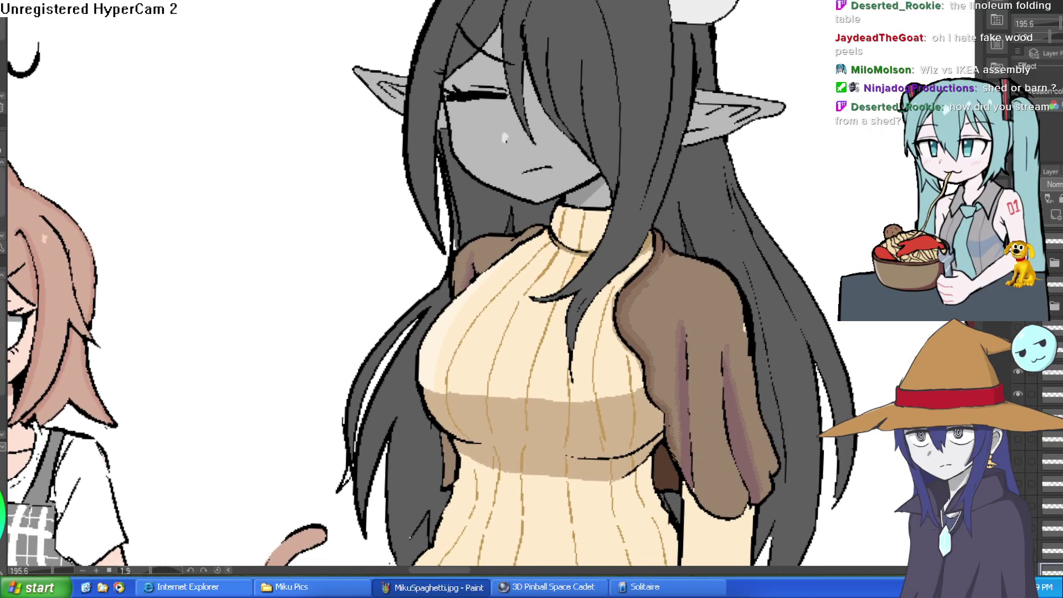
Step: Lasso the closed-eye lash stroke and rotate it into a better angle with Ctrl+T
click(1045, 222)
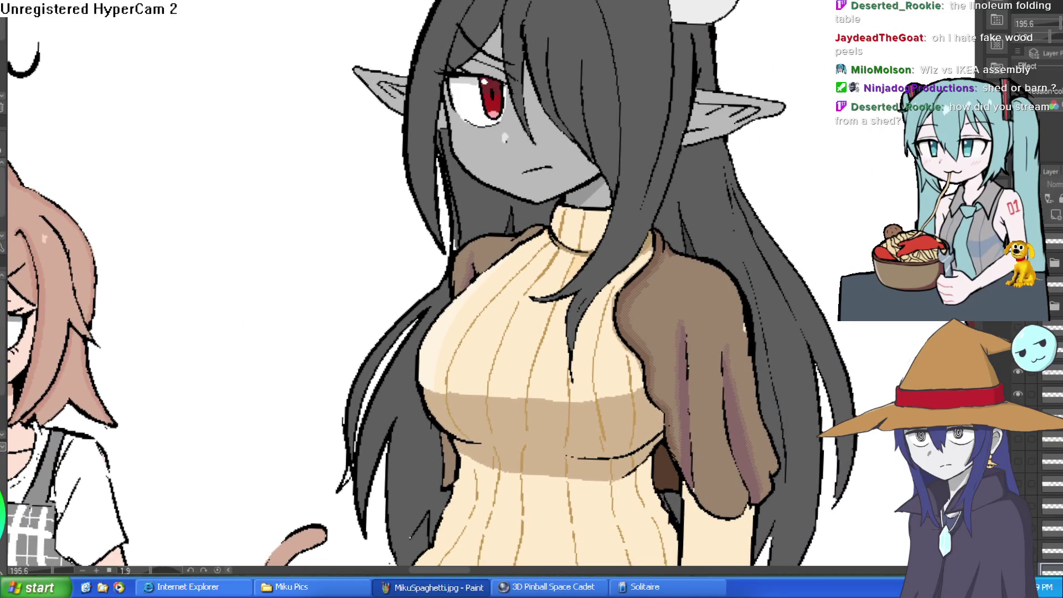
click(1045, 222)
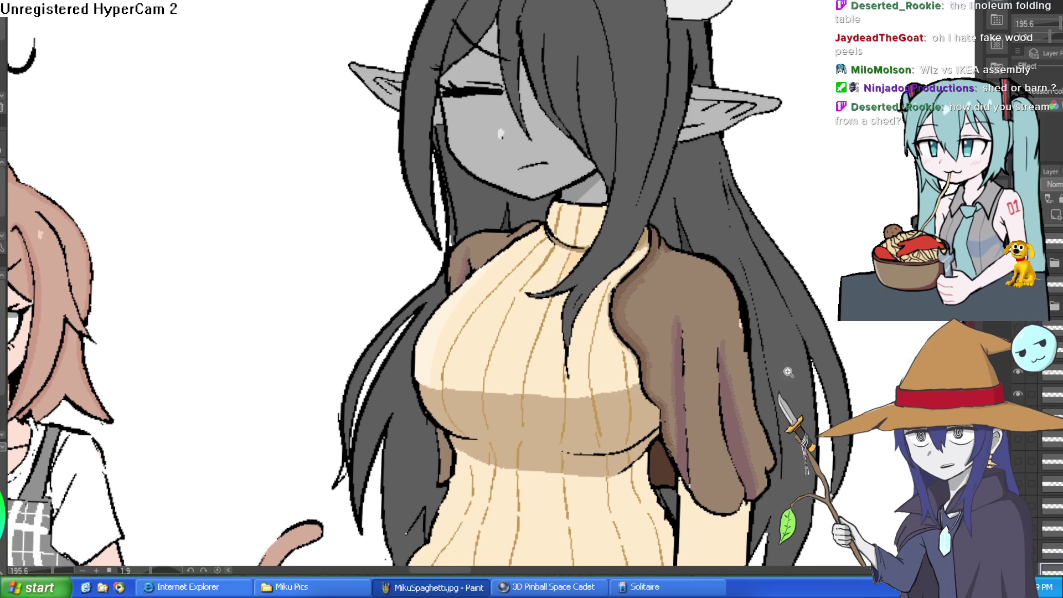
scroll(617, 223, up, 3)
drag(660, 211, 562, 31)
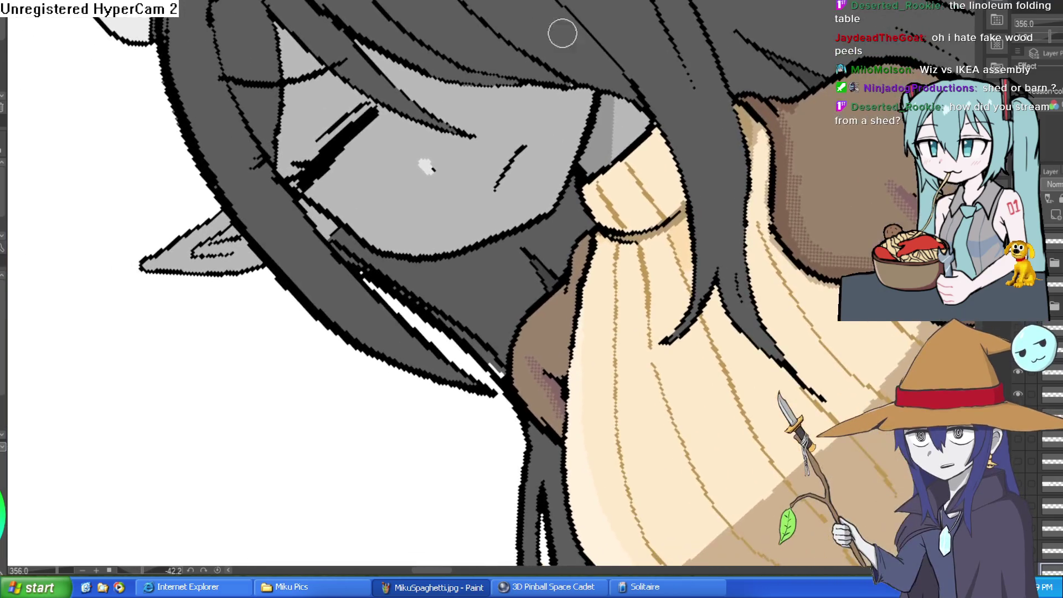
scroll(361, 100, up, 1)
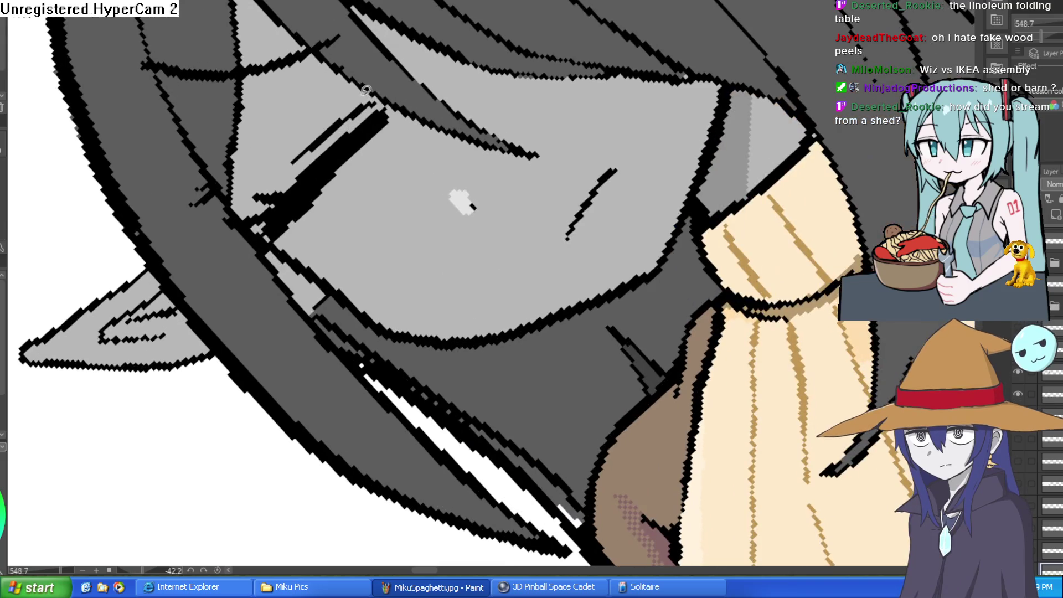
mouse_move(396, 101)
mouse_down()
mouse_move(376, 89)
mouse_move(406, 113)
mouse_move(291, 242)
mouse_move(223, 221)
mouse_move(309, 122)
mouse_move(370, 84)
mouse_up()
key(ctrl+t)
mouse_move(404, 124)
mouse_down()
mouse_move(400, 146)
mouse_move(376, 155)
mouse_up()
key(Return)
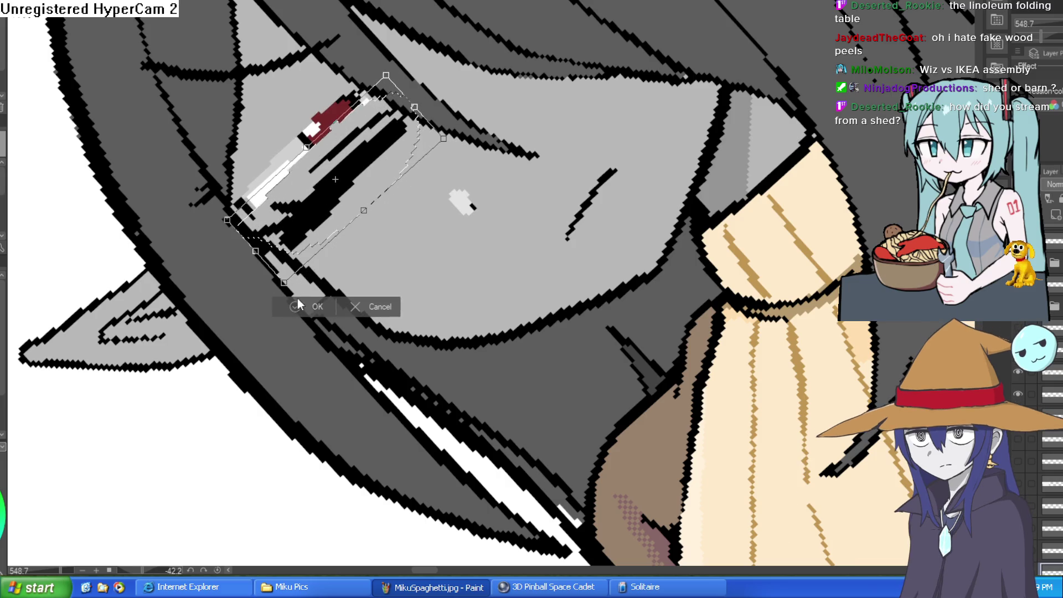
key(ctrl+d)
Step: Brush grey skin over the leftover red eye mark
key(p)
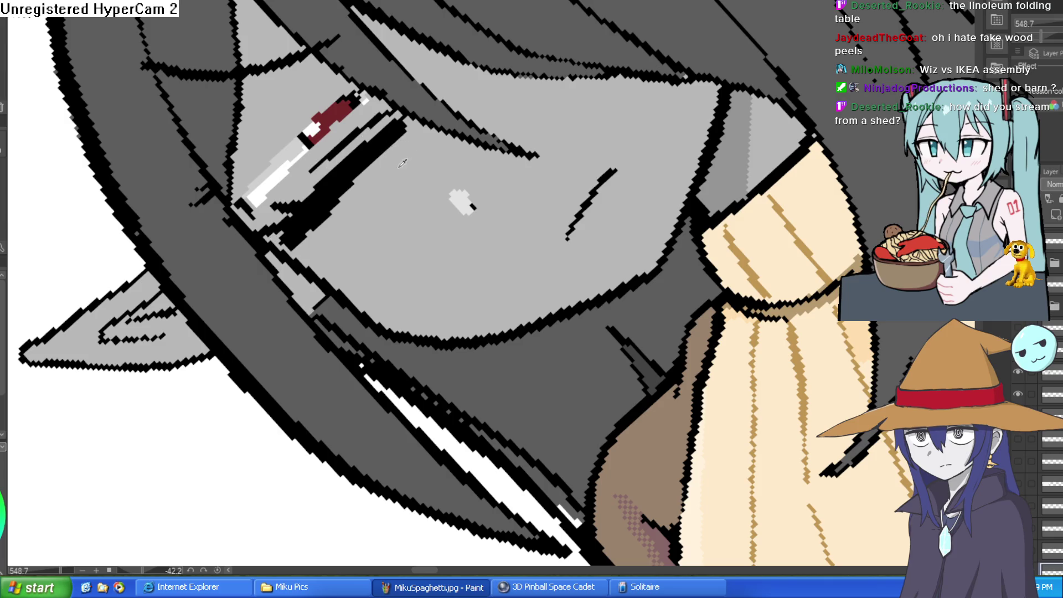
mouse_move(364, 119)
mouse_down()
mouse_move(343, 97)
mouse_move(356, 95)
mouse_move(251, 206)
mouse_move(249, 185)
mouse_move(308, 136)
mouse_up()
scroll(309, 136, down, 5)
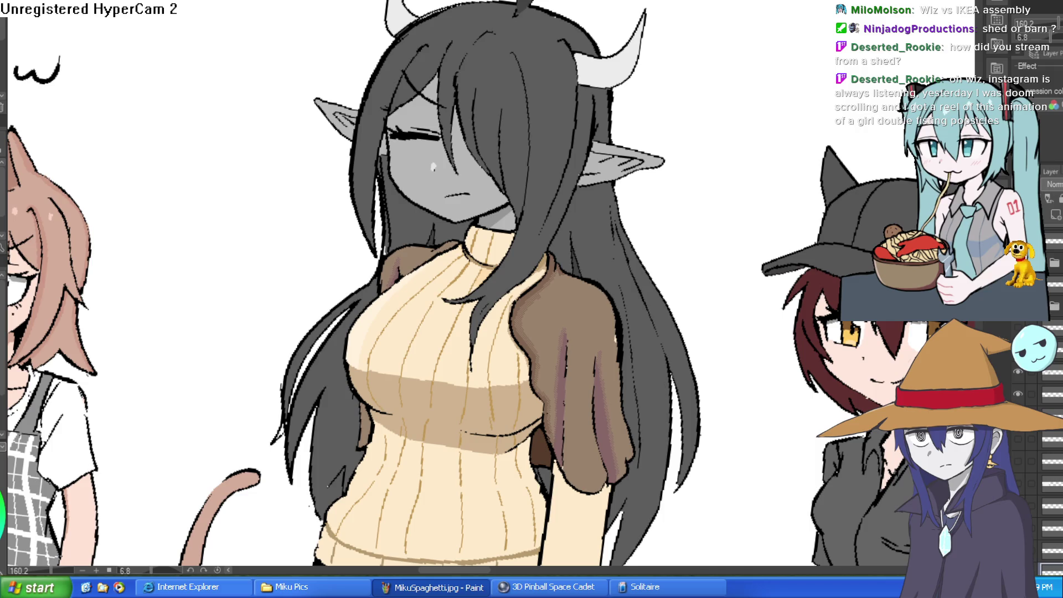
scroll(549, 101, up, 5)
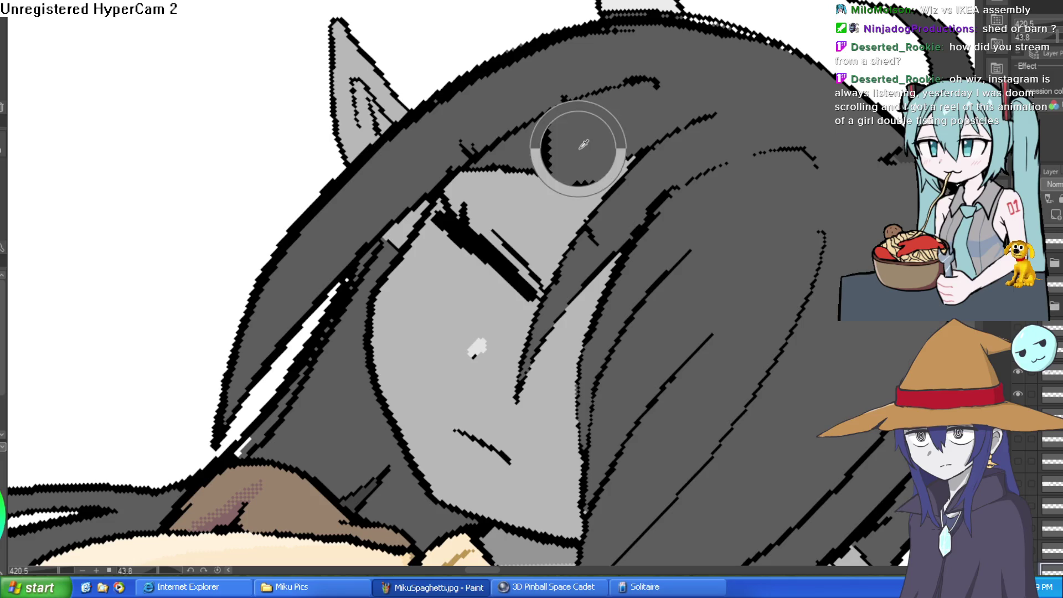
Step: Cover the black line in Raven's hair with dark grey and undo the red iris stroke
drag(560, 159, 577, 87)
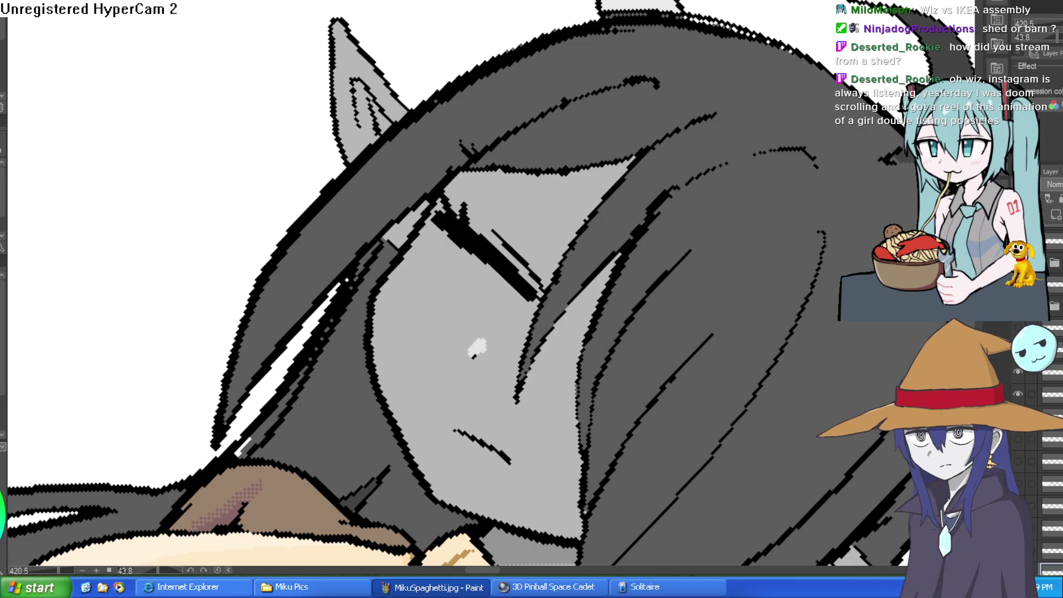
key(ctrl+z)
scroll(724, 261, up, 2)
mouse_move(588, 275)
mouse_down()
mouse_move(582, 233)
mouse_move(591, 147)
mouse_move(591, 162)
mouse_move(604, 131)
mouse_up()
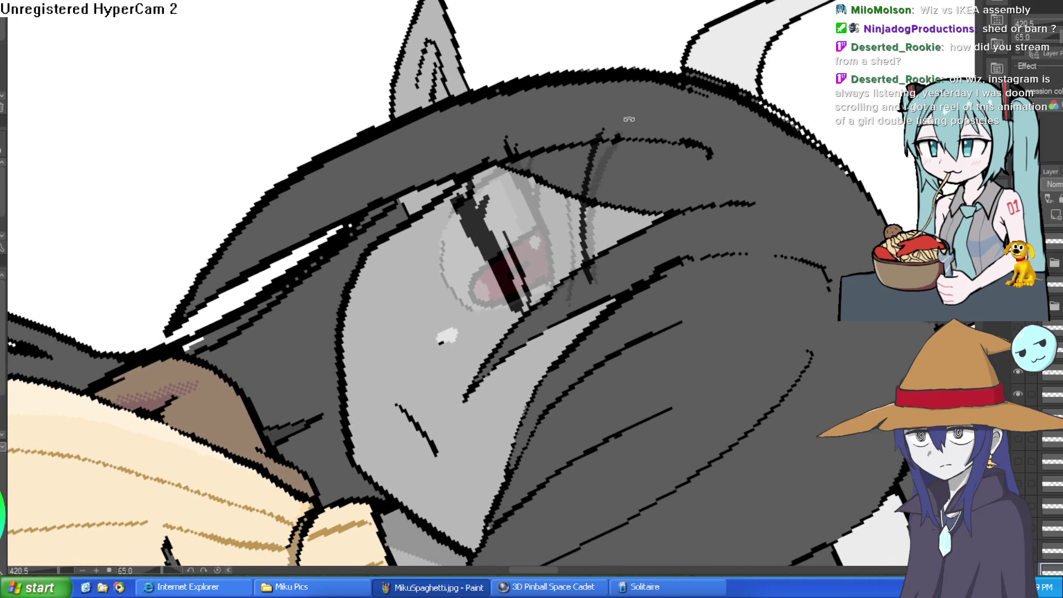
scroll(629, 120, down, 3)
key(ctrl+z)
Step: Sample a colour from the eye area and turn the canvas back nearly upright
scroll(468, 405, down, 2)
drag(860, 264, 520, 129)
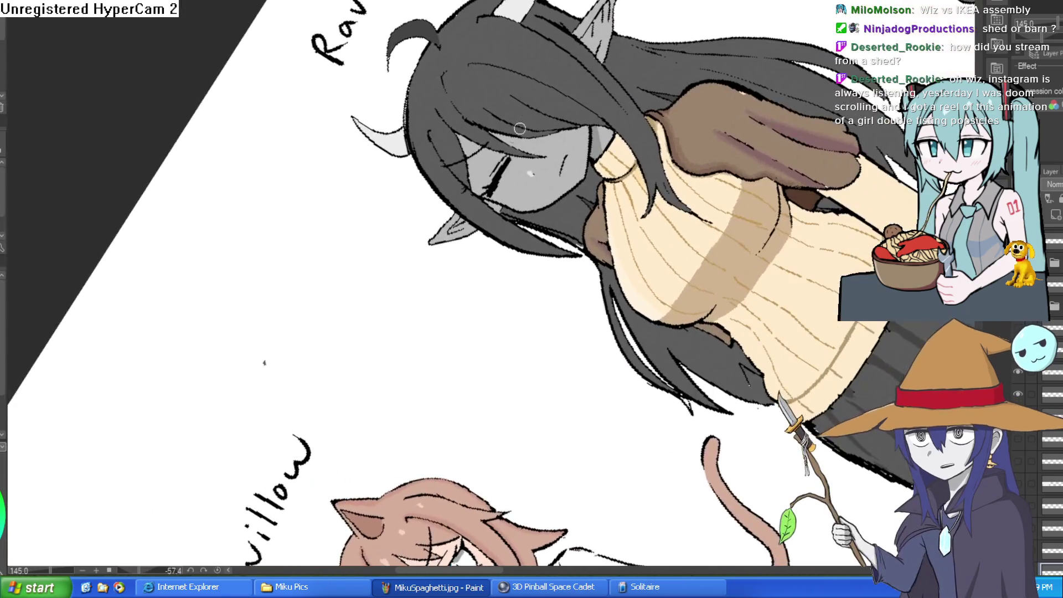
scroll(519, 128, up, 6)
alt+click(533, 179)
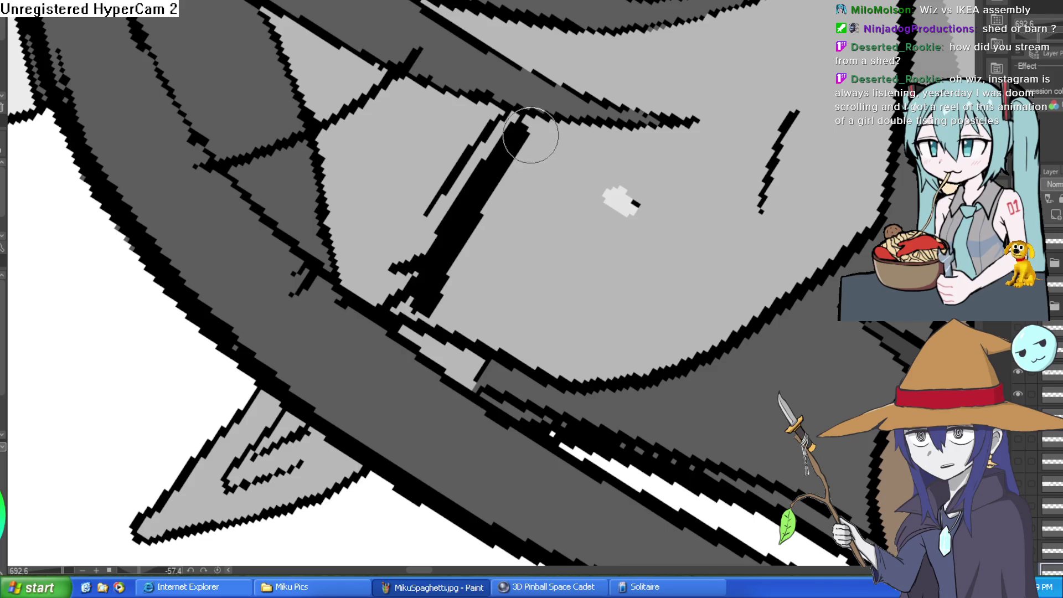
scroll(507, 194, down, 6)
mouse_move(223, 391)
mouse_down()
mouse_move(214, 88)
mouse_move(826, 102)
mouse_up()
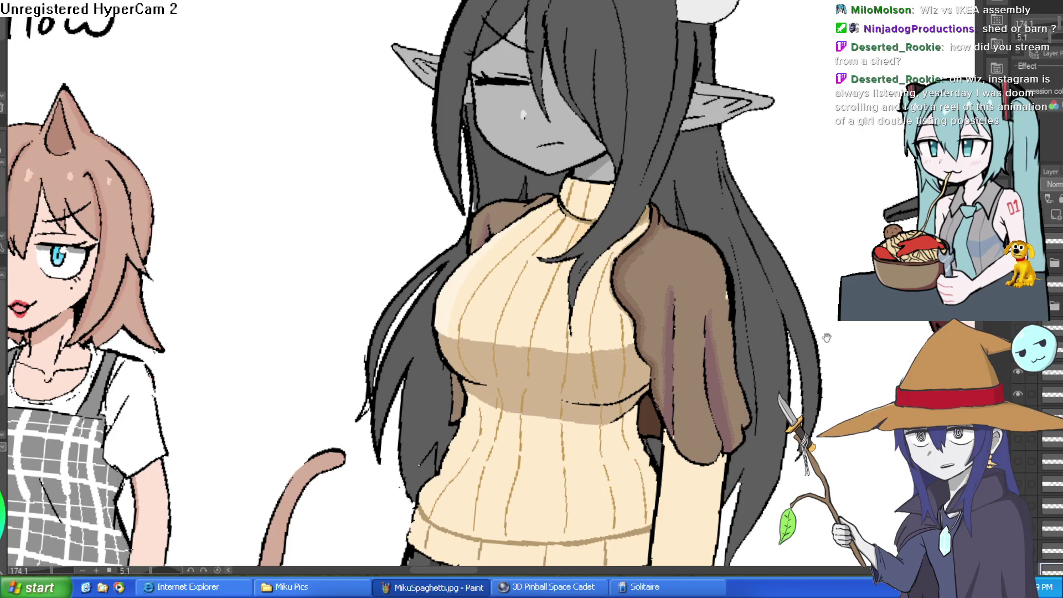
Step: Show Raven's open red eye, glasses and pearl necklace, and the hair strand layers
scroll(826, 338, down, 3)
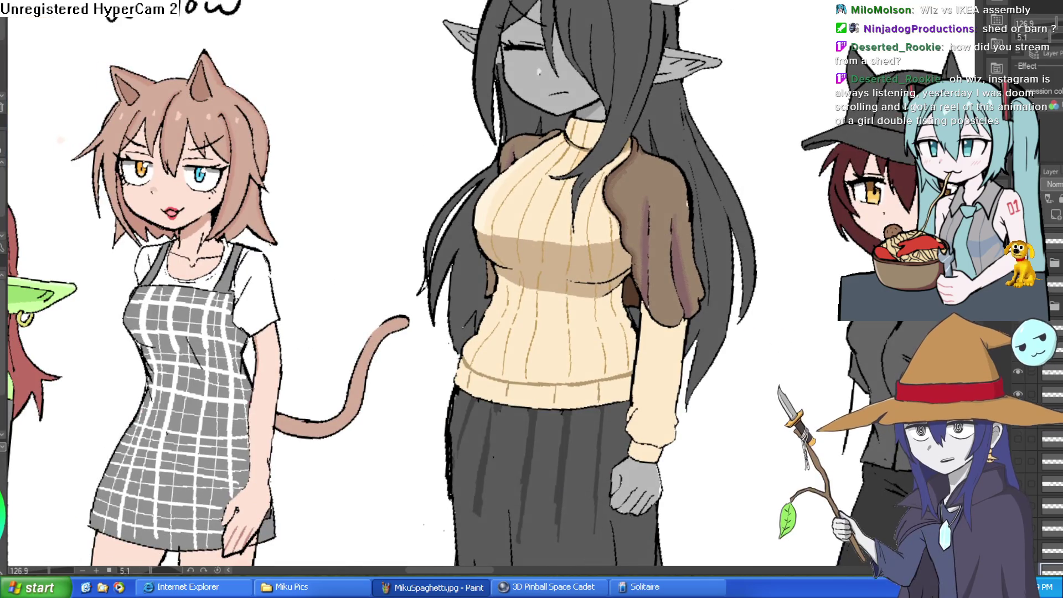
scroll(1030, 421, up, 2)
click(1018, 378)
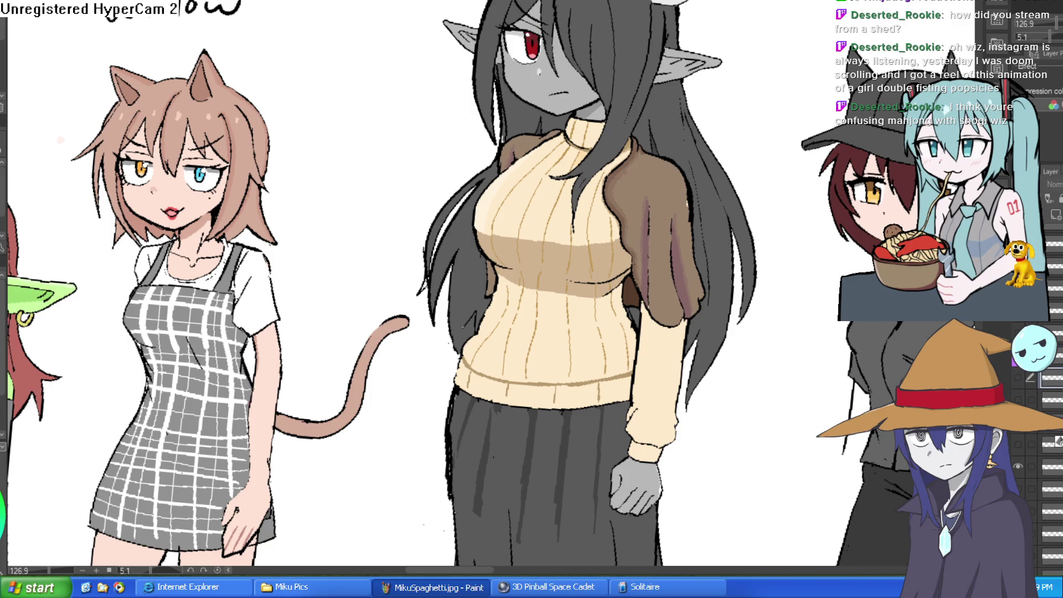
click(1019, 377)
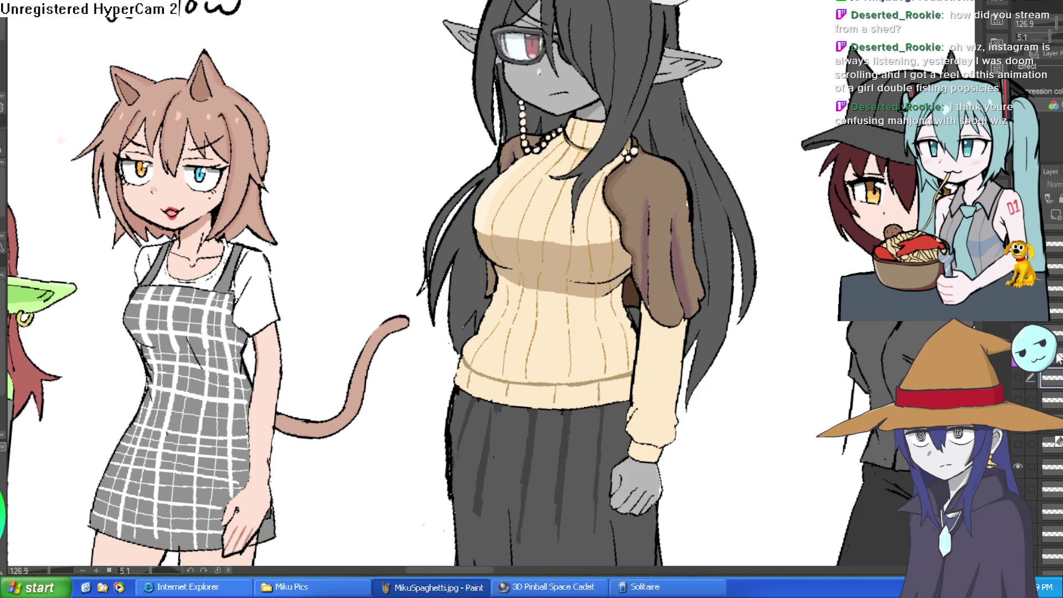
click(1021, 373)
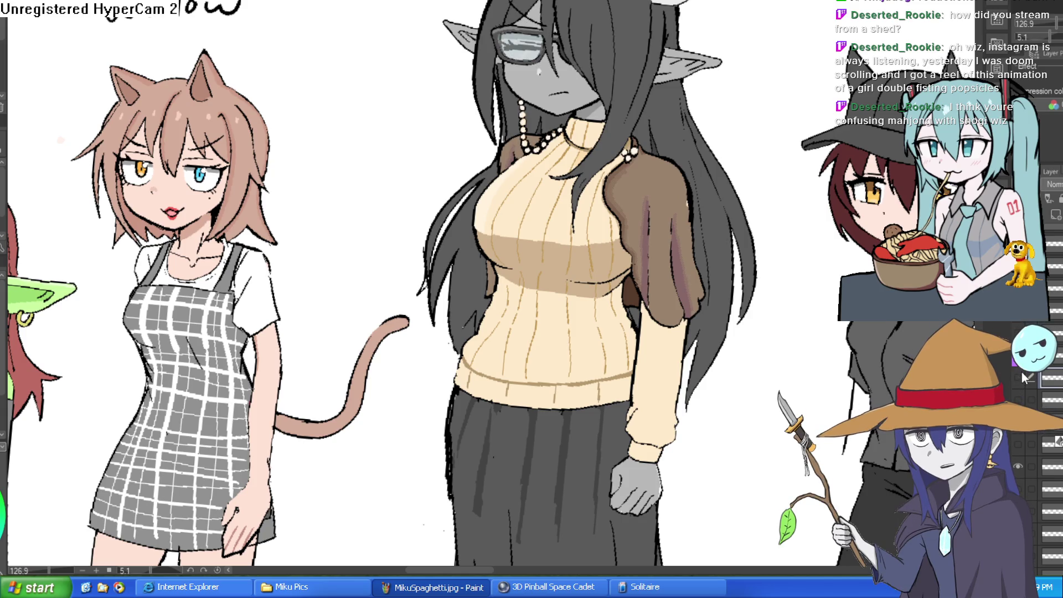
Step: Preview Raven's open talking mouth, hide it again, and keep her red eyes open
drag(675, 194, 695, 404)
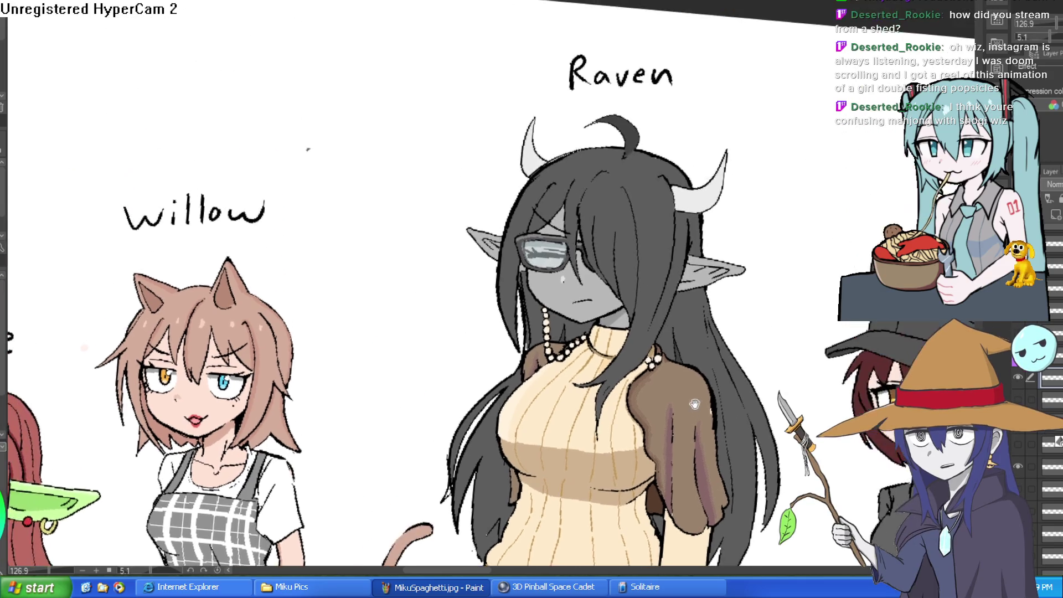
scroll(695, 404, up, 5)
scroll(695, 405, down, 5)
scroll(777, 142, up, 2)
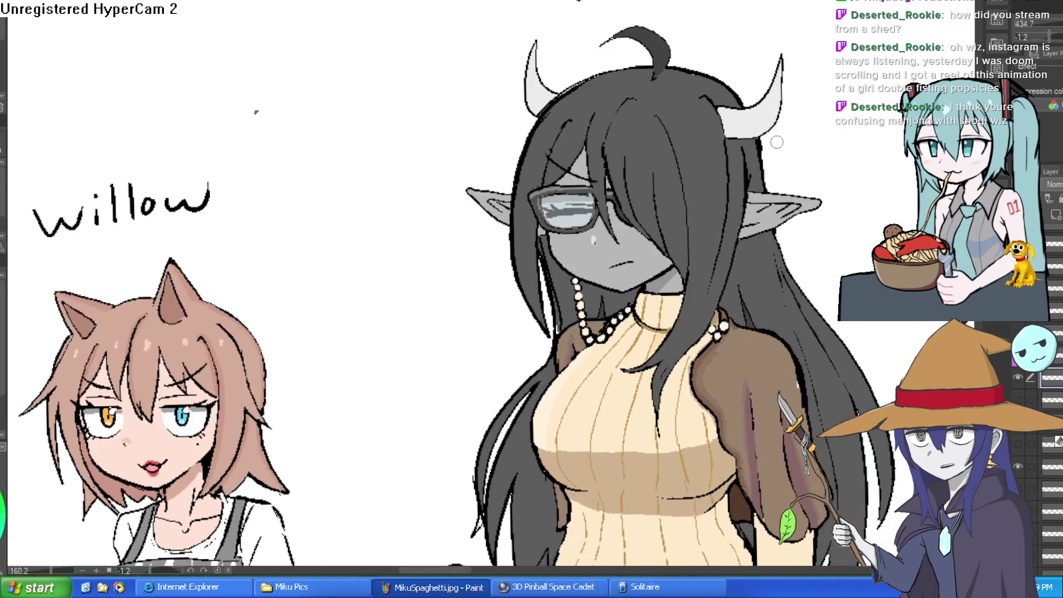
click(1019, 399)
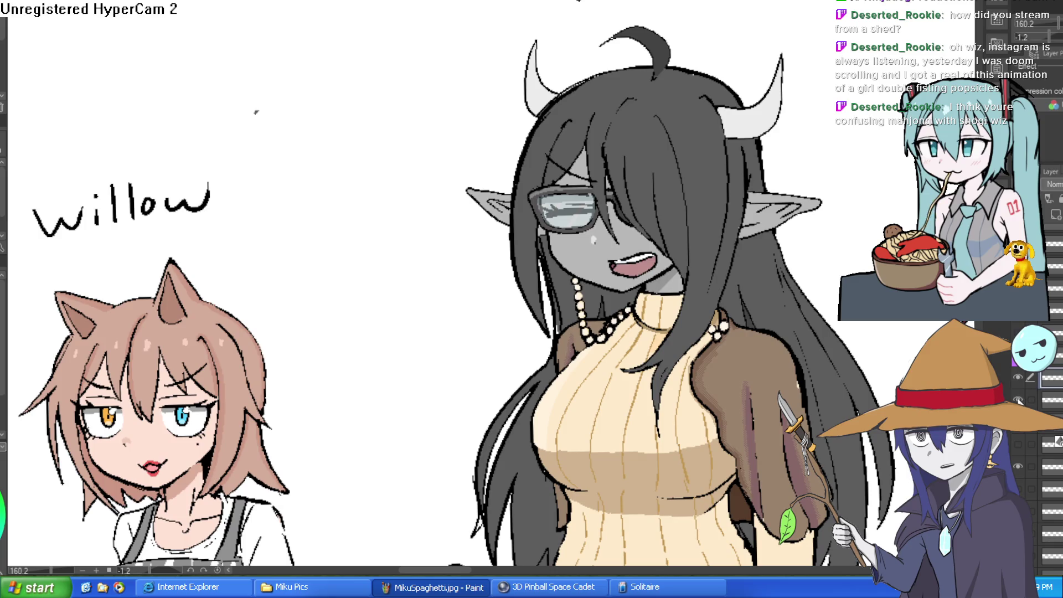
click(1019, 399)
click(1019, 377)
drag(810, 291, 808, 289)
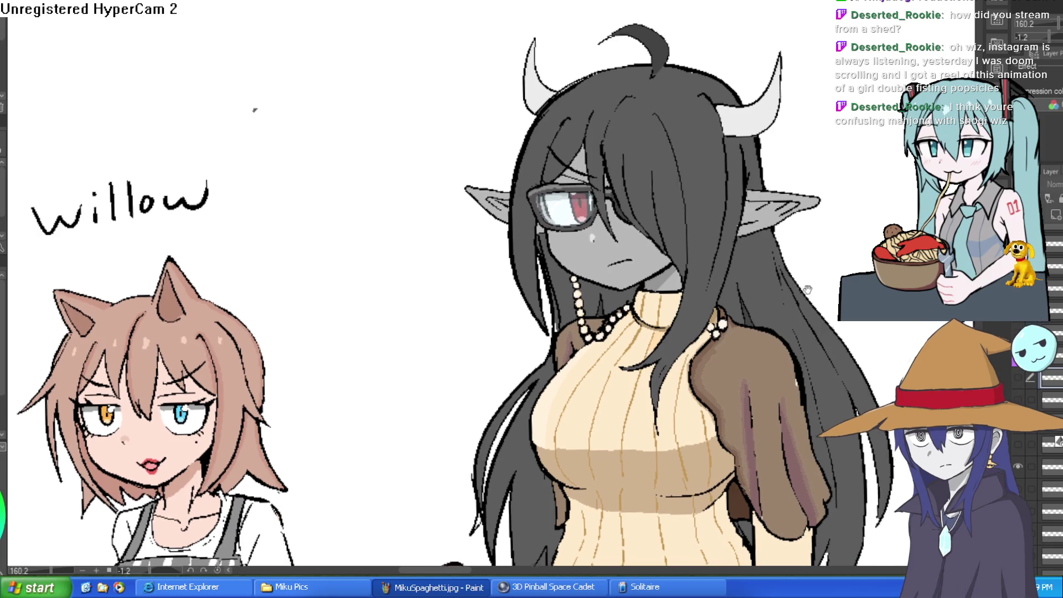
scroll(808, 289, down, 3)
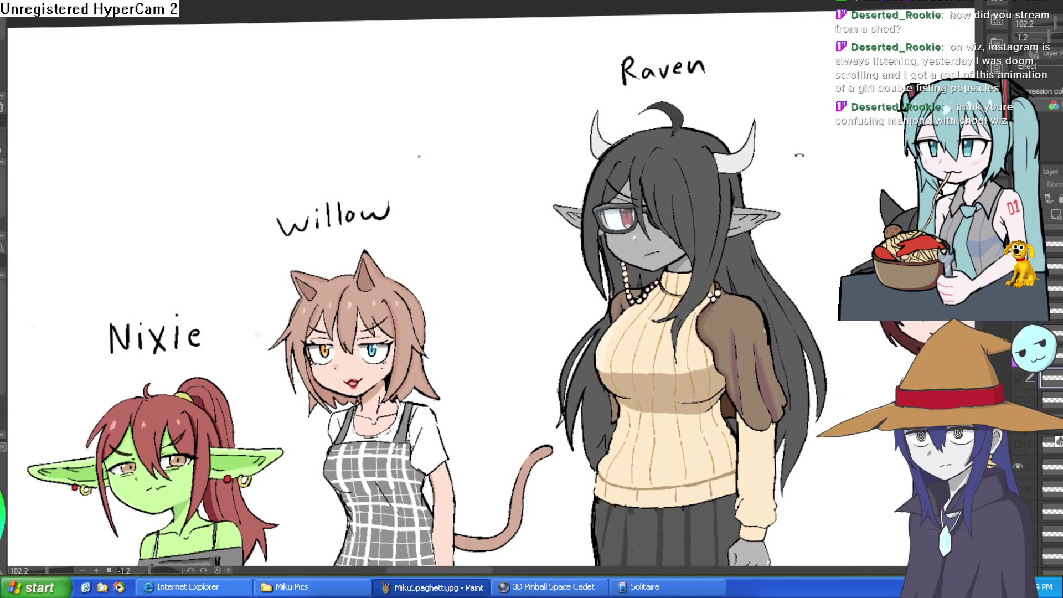
drag(799, 155, 796, 222)
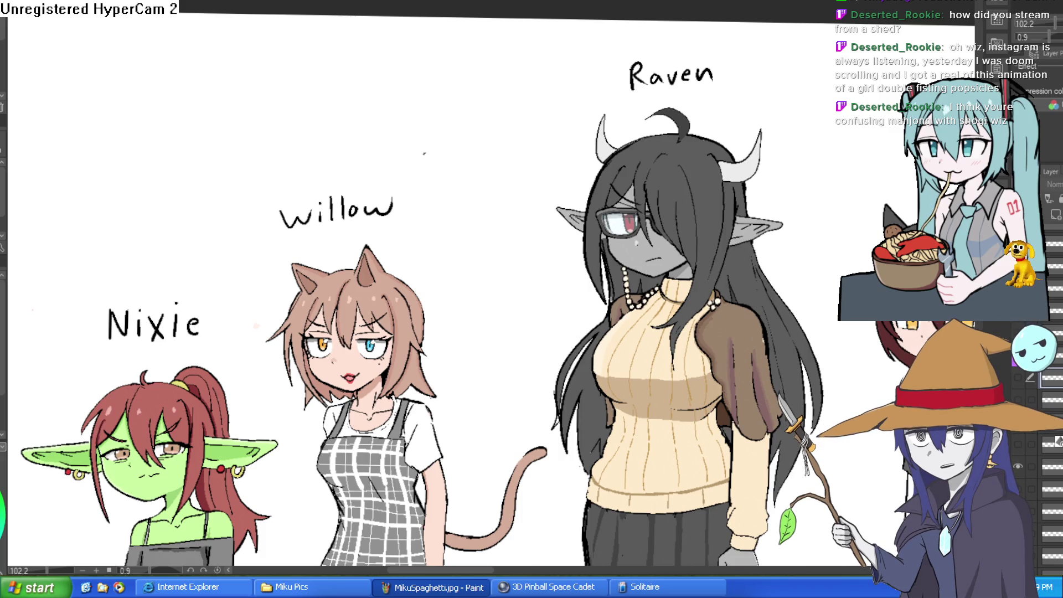
scroll(739, 256, up, 5)
scroll(738, 256, down, 5)
scroll(743, 127, up, 4)
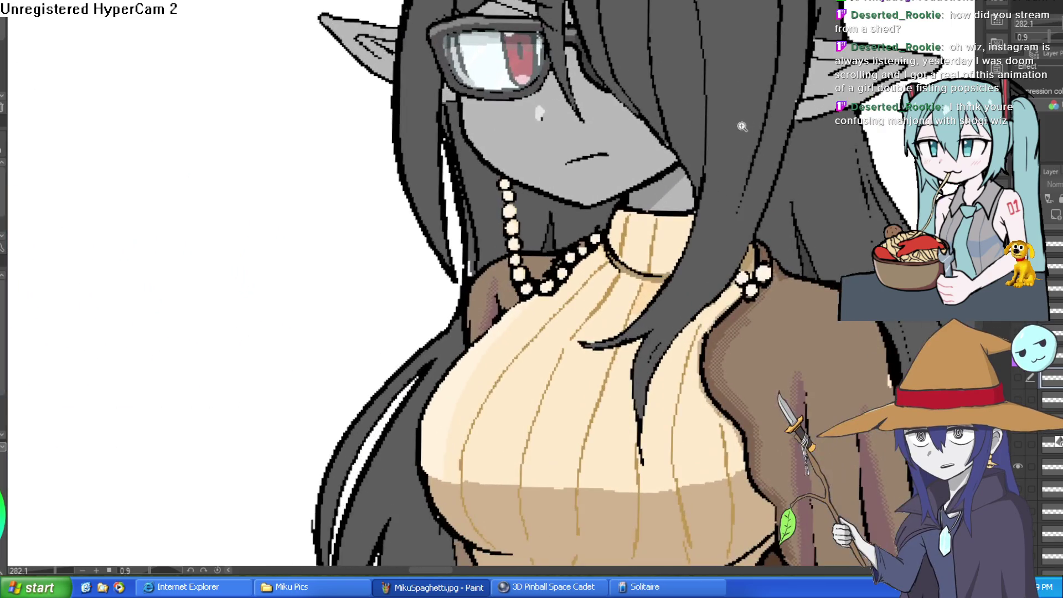
drag(743, 127, 715, 123)
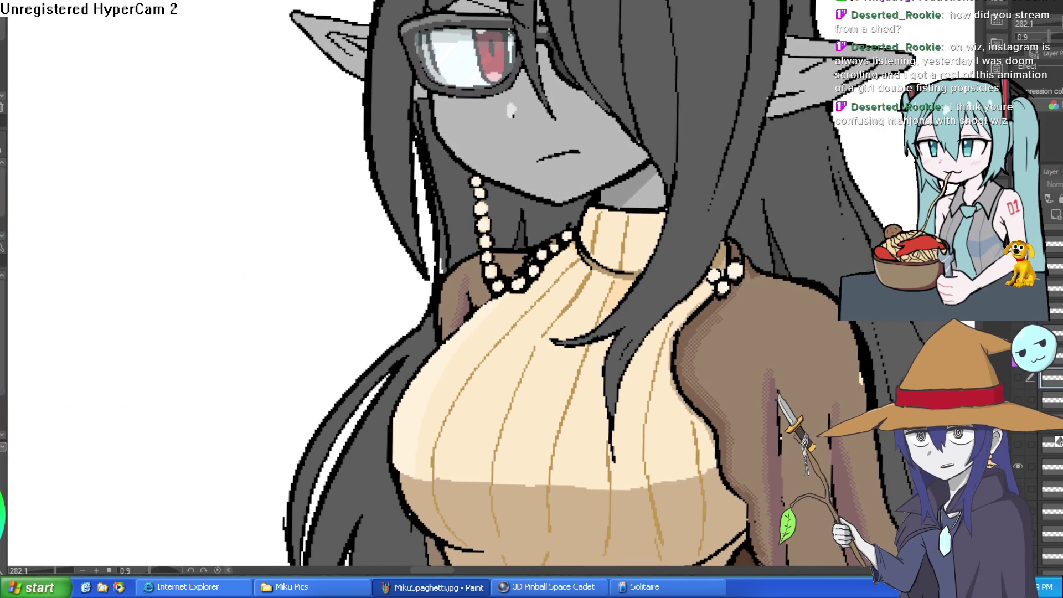
scroll(654, 283, down, 3)
scroll(654, 283, up, 1)
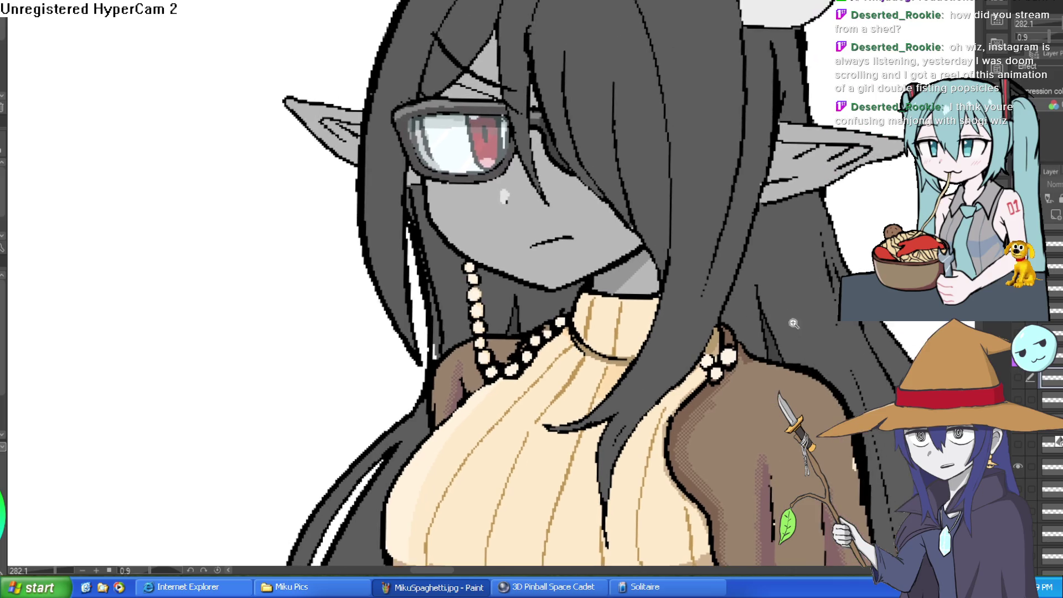
scroll(654, 283, up, 3)
scroll(654, 283, down, 4)
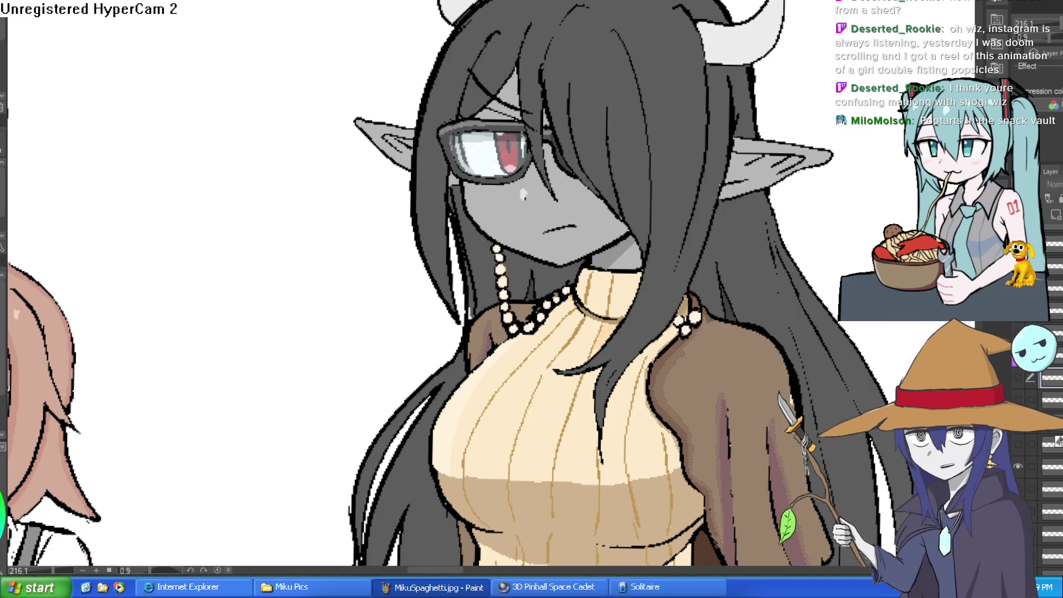
drag(885, 315, 841, 349)
scroll(841, 348, down, 3)
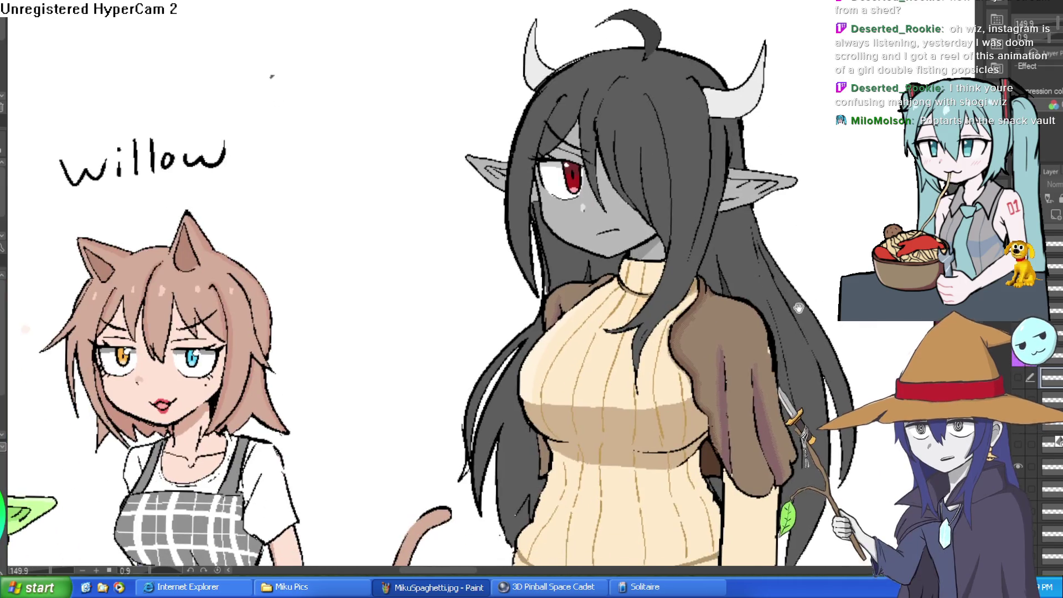
scroll(810, 311, up, 5)
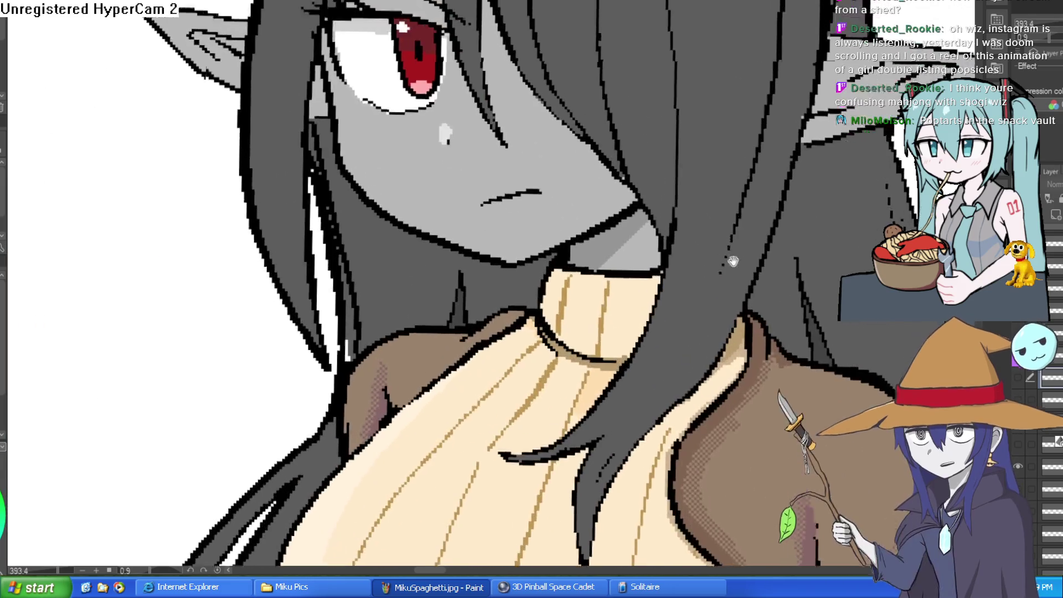
drag(733, 261, 760, 438)
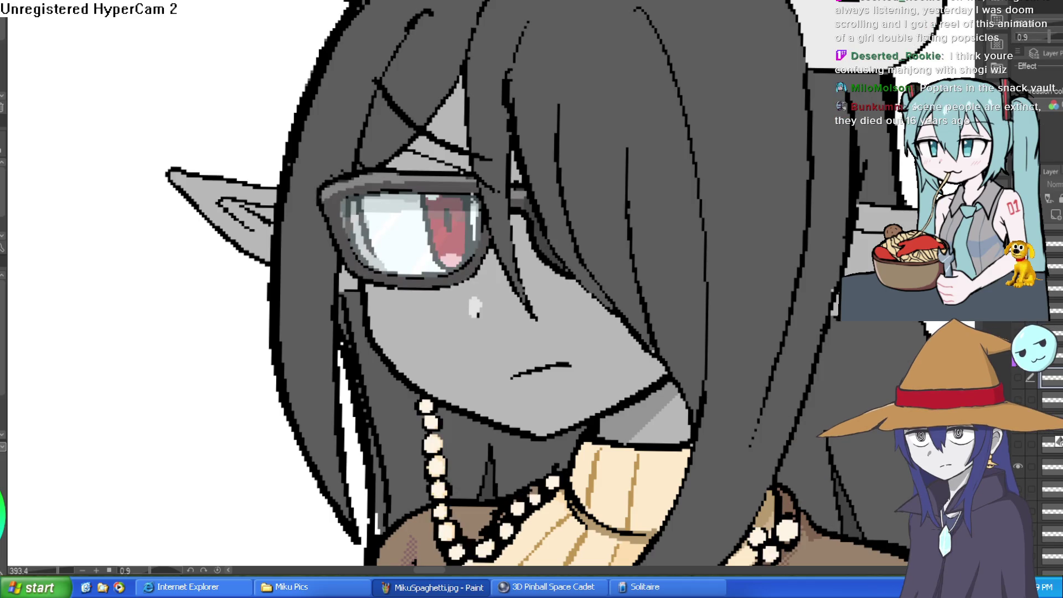
Step: Hide the glasses and necklace layer, comparing closed and open eyes before leaving the red eye open
click(1018, 380)
click(1018, 380)
click(1018, 380)
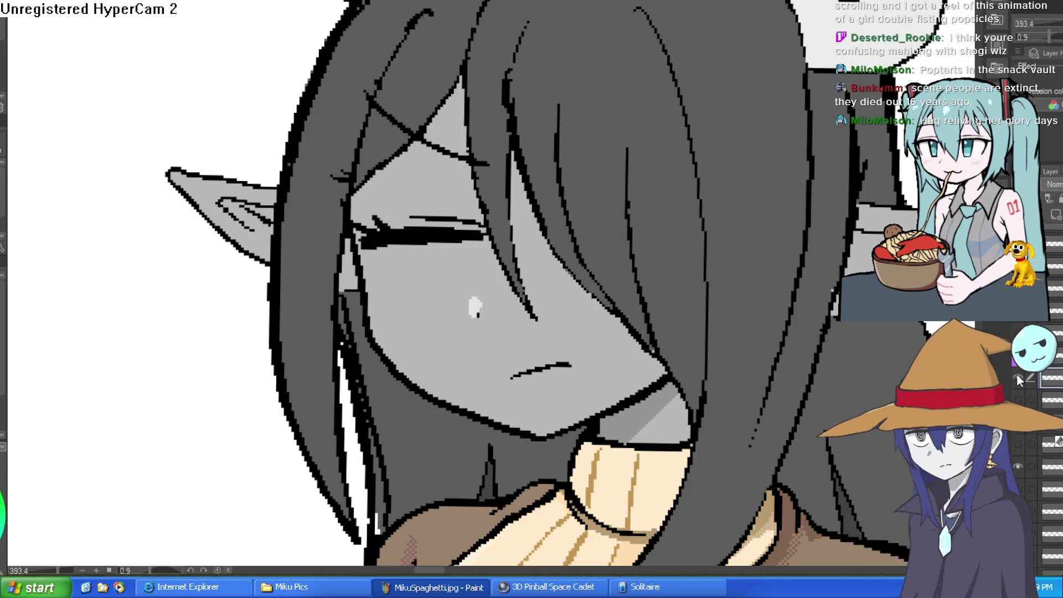
click(1019, 380)
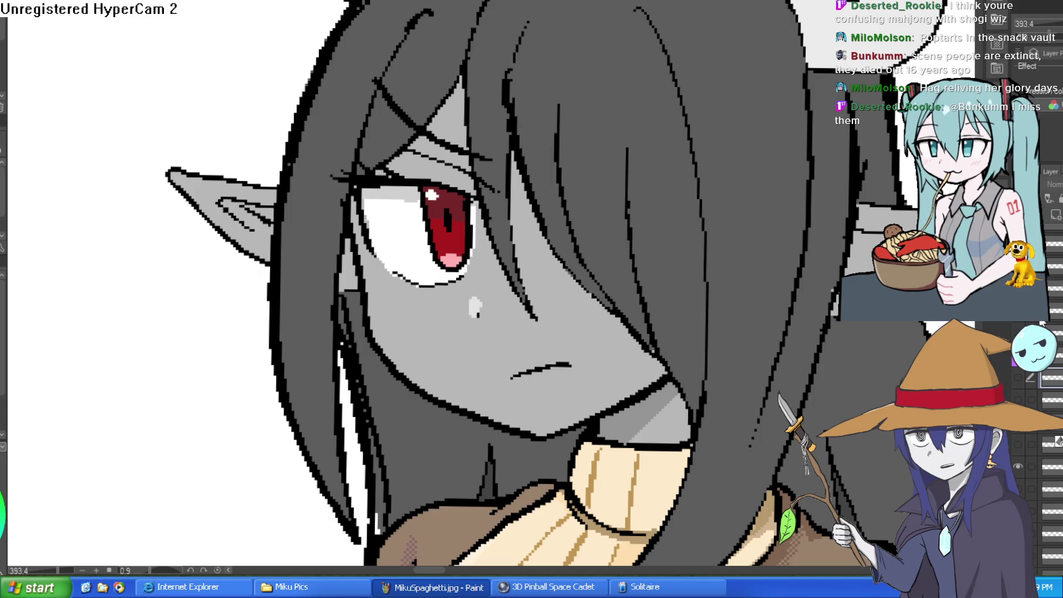
scroll(585, 174, down, 5)
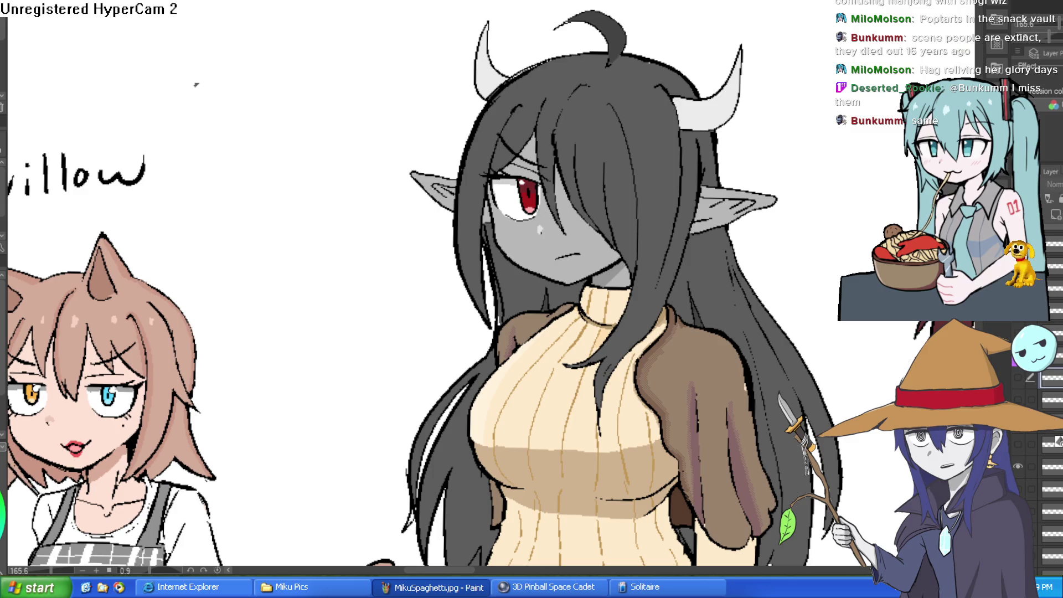
Step: Add a new empty layer and zoom in on Raven's face near her ear
key(ctrl+shift+n)
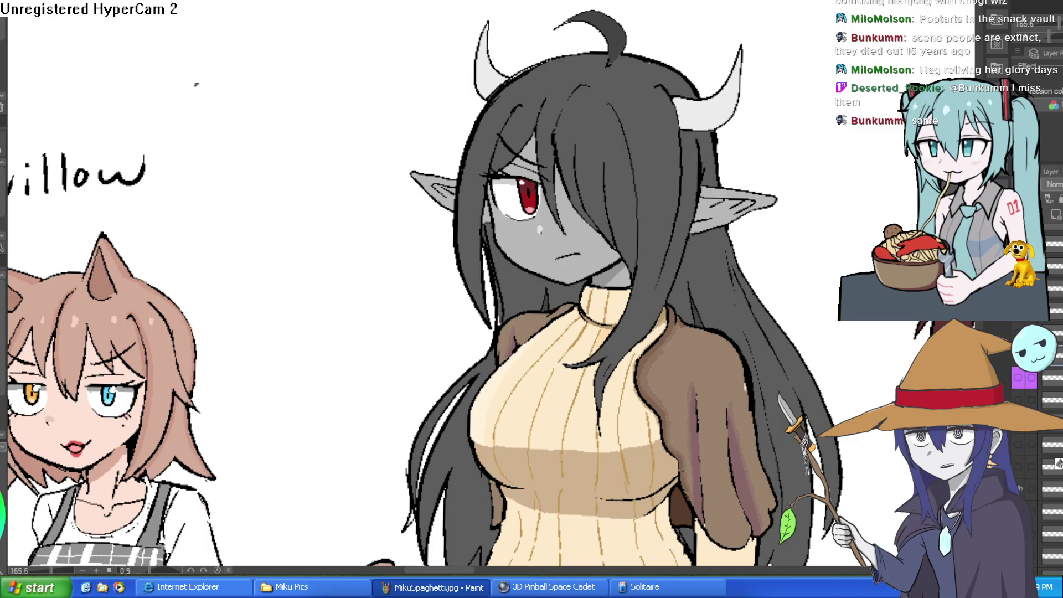
mouse_move(280, 310)
mouse_down()
mouse_move(260, 234)
mouse_move(194, 285)
mouse_up()
scroll(194, 285, up, 3)
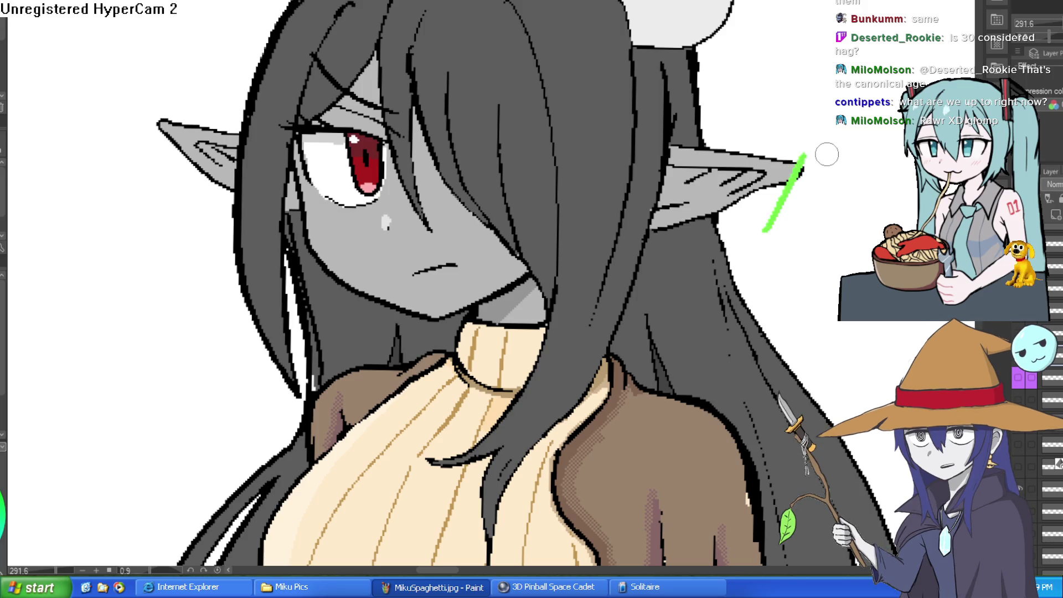
Step: Zoom out and pan until Moira, the '???' girl, Nixie, Willow and Raven all show
drag(794, 241, 825, 176)
scroll(825, 176, down, 6)
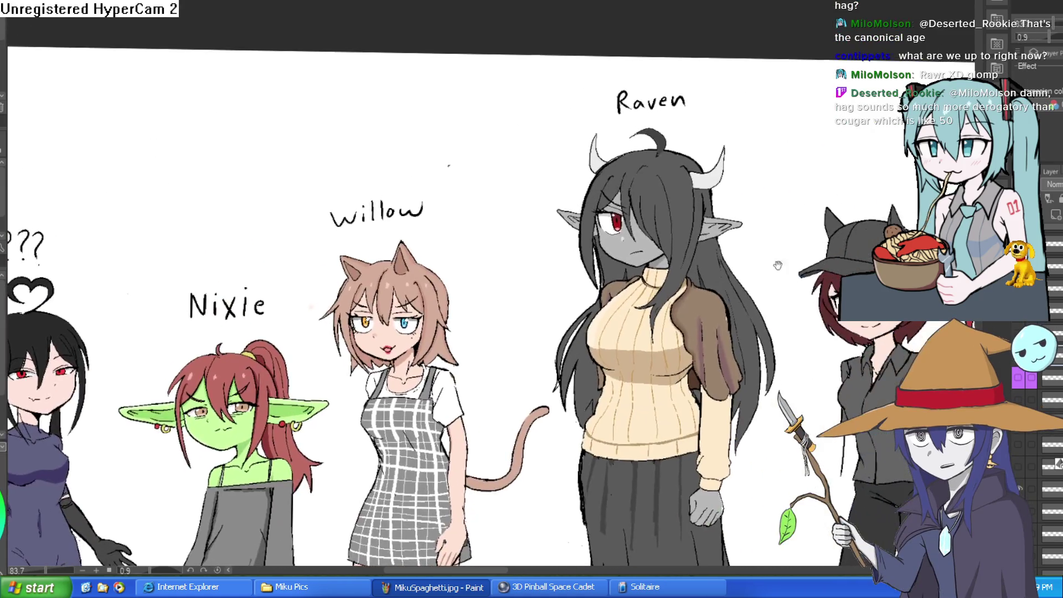
scroll(777, 266, down, 2)
scroll(778, 266, up, 4)
drag(778, 266, 777, 174)
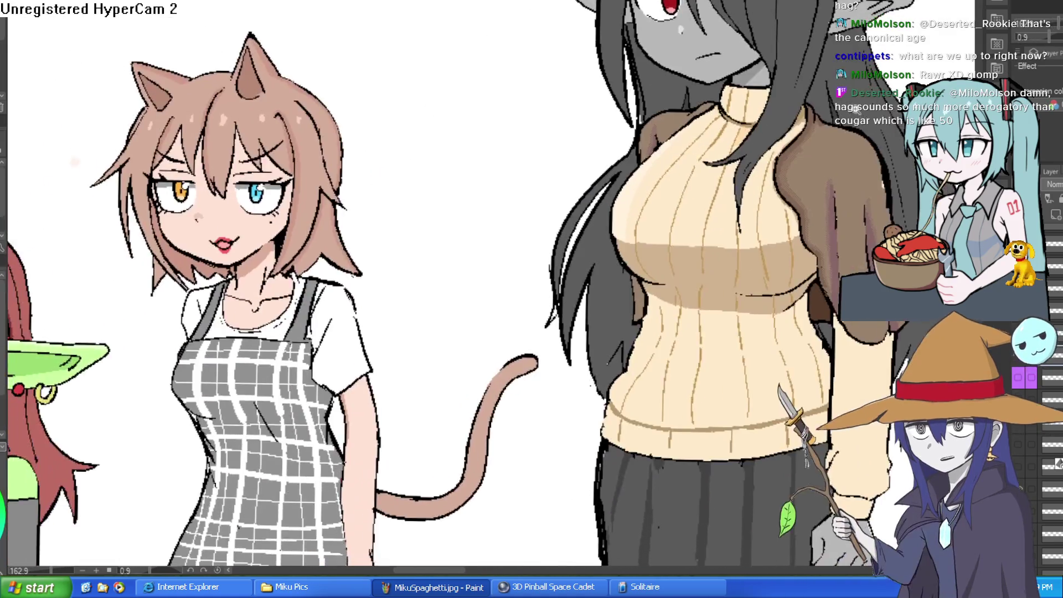
scroll(776, 174, down, 3)
scroll(777, 174, down, 2)
scroll(741, 185, up, 2)
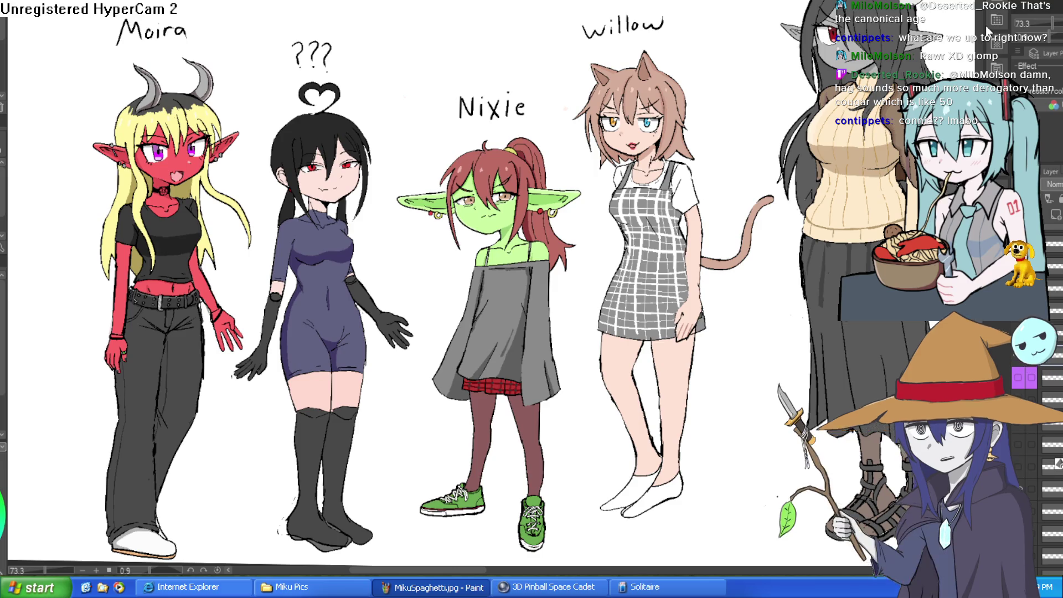
Step: Zoom in on Raven and show her glasses and necklace, then hide them again
drag(928, 46, 692, 149)
click(693, 149)
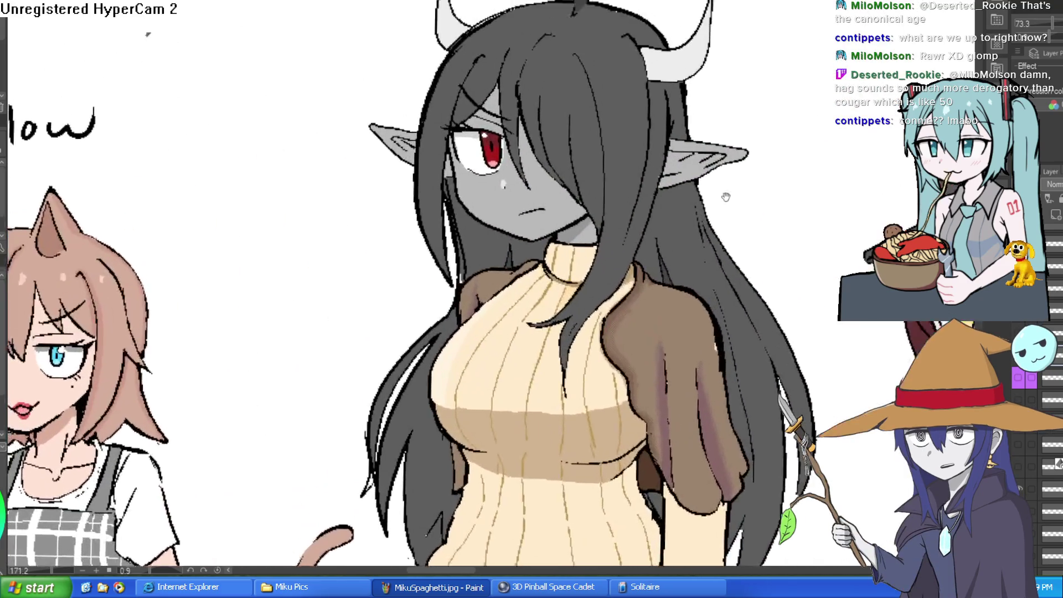
click(687, 183)
click(627, 236)
click(582, 239)
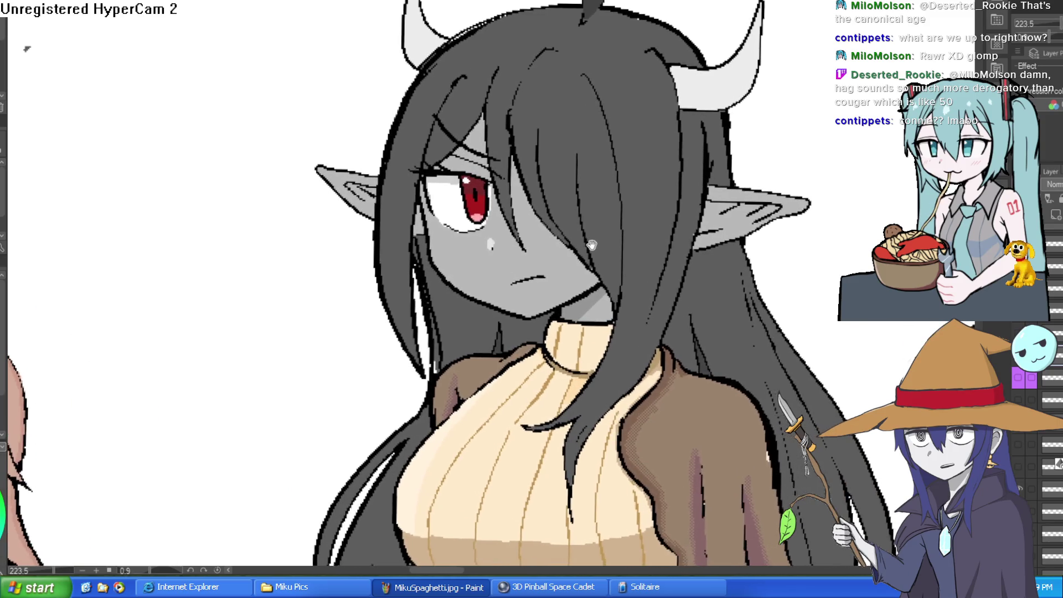
click(1020, 380)
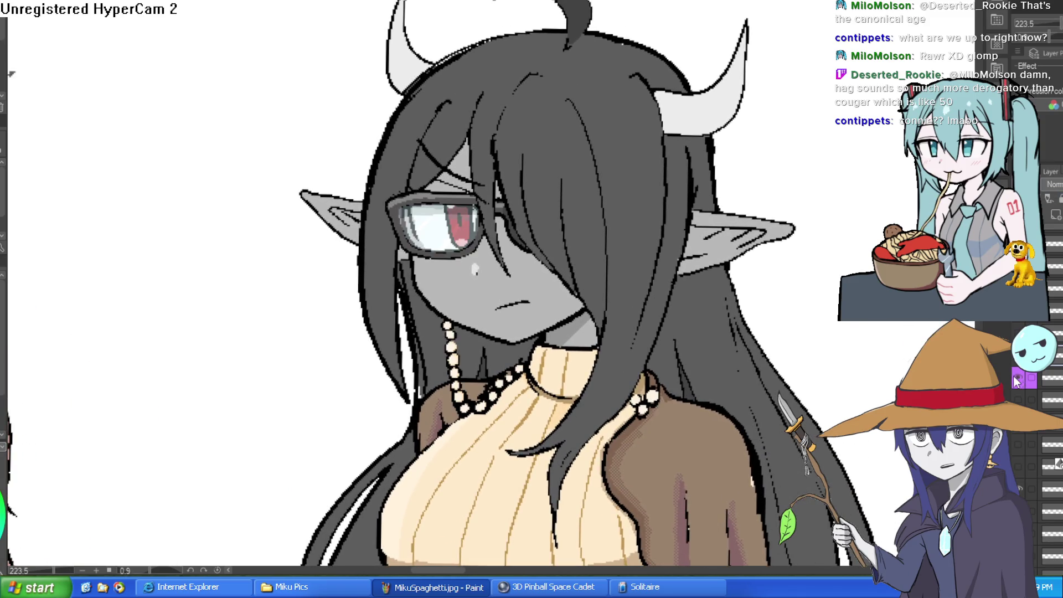
click(1021, 380)
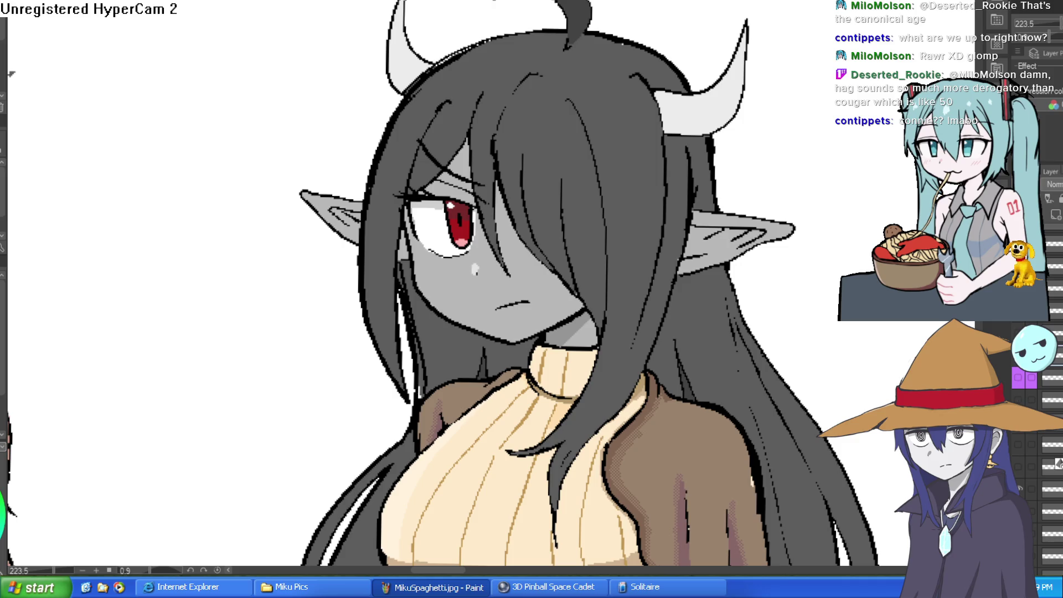
Step: Switch Raven to the smiling expression and frame her beside Willow in the lineup
click(1021, 394)
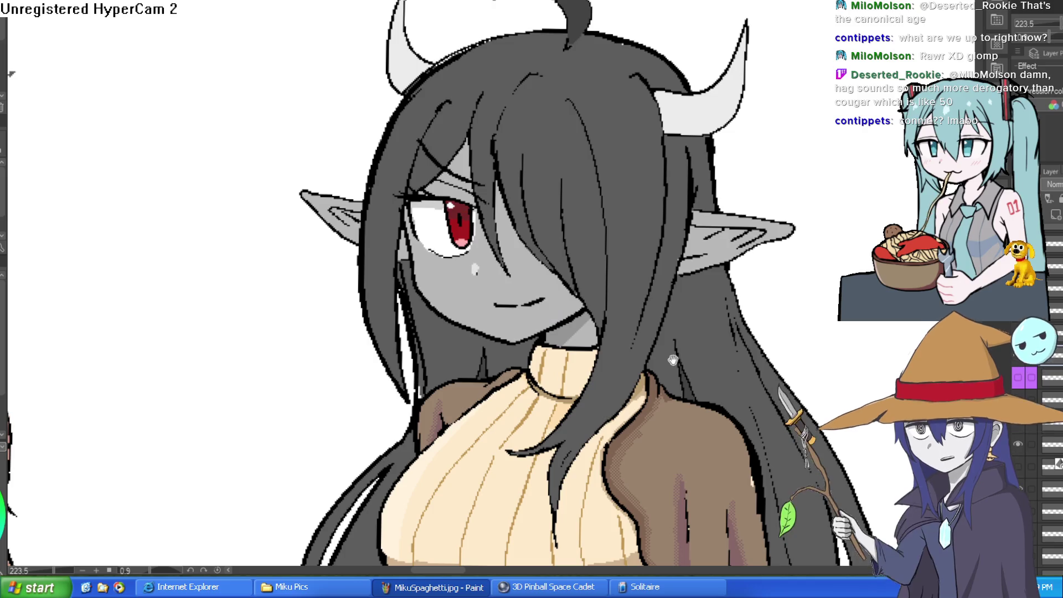
drag(642, 331, 726, 304)
scroll(725, 305, up, 2)
scroll(801, 314, down, 4)
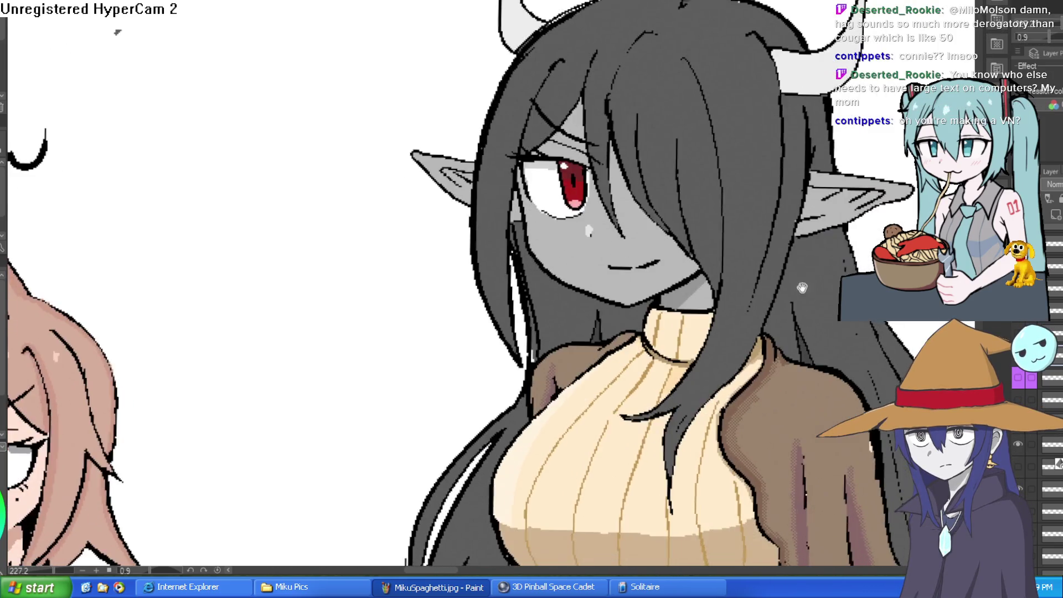
mouse_move(802, 314)
mouse_down()
mouse_move(790, 292)
mouse_move(776, 292)
mouse_up()
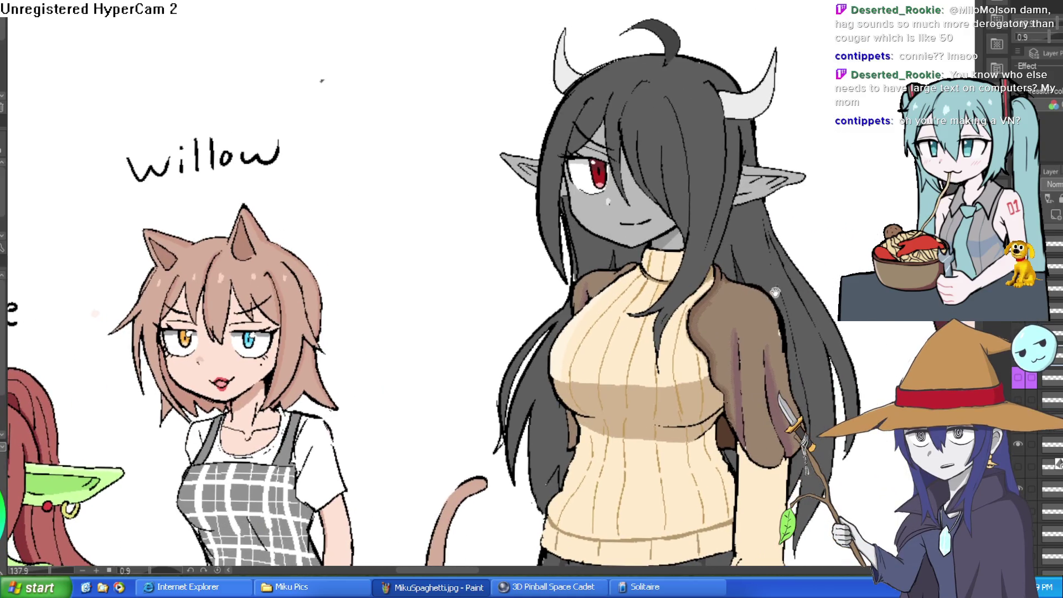
Step: Zoom in on Raven in the character lineup
scroll(680, 252, up, 4)
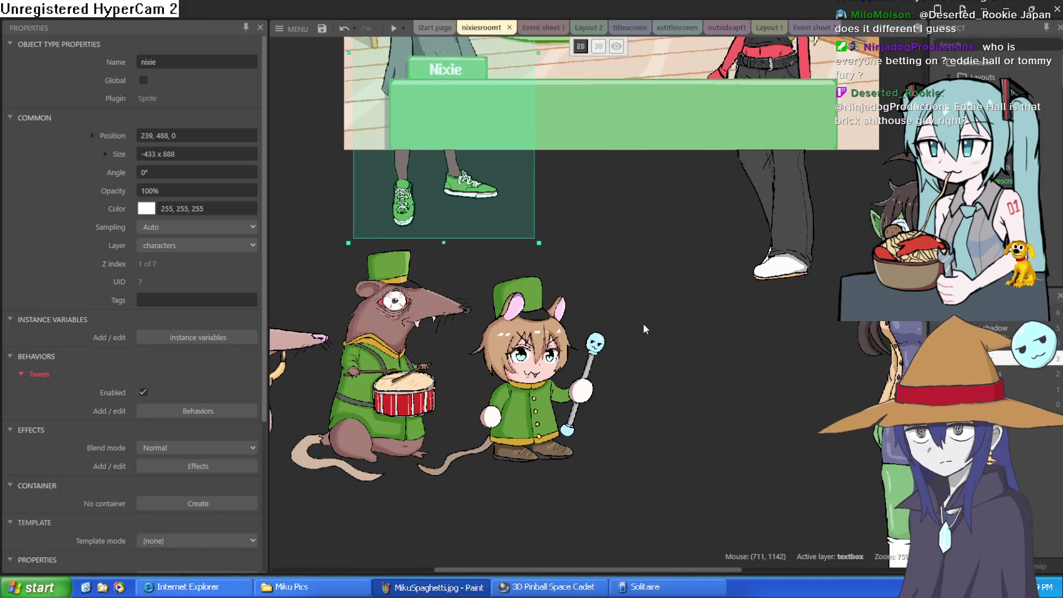
Step: Pan around the nixiesroom1 layout and deselect the Nixie sprite to show layout settings
scroll(612, 459, up, 1)
scroll(631, 429, up, 2)
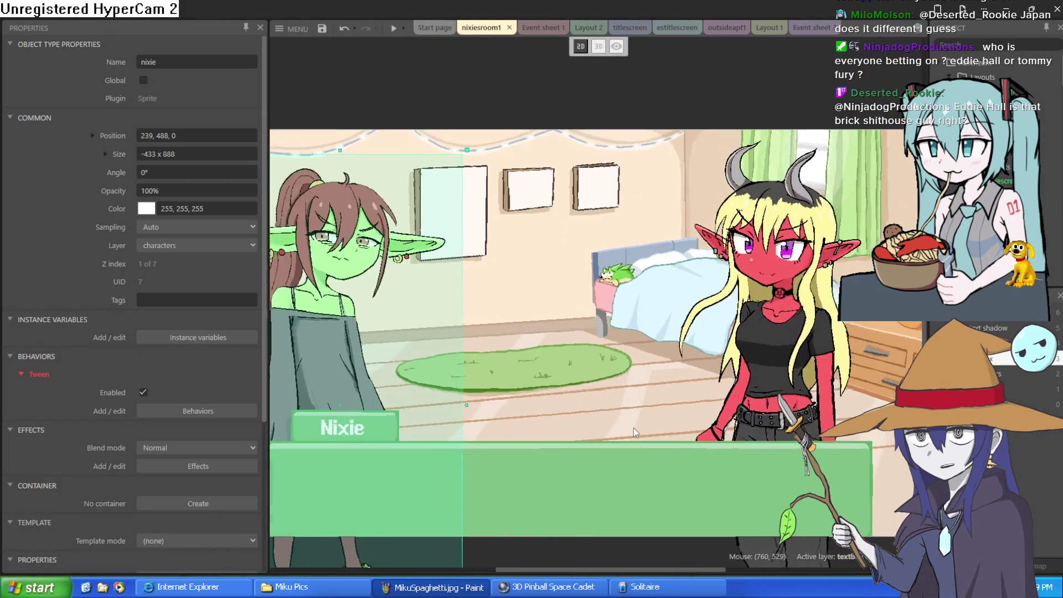
scroll(628, 423, down, 3)
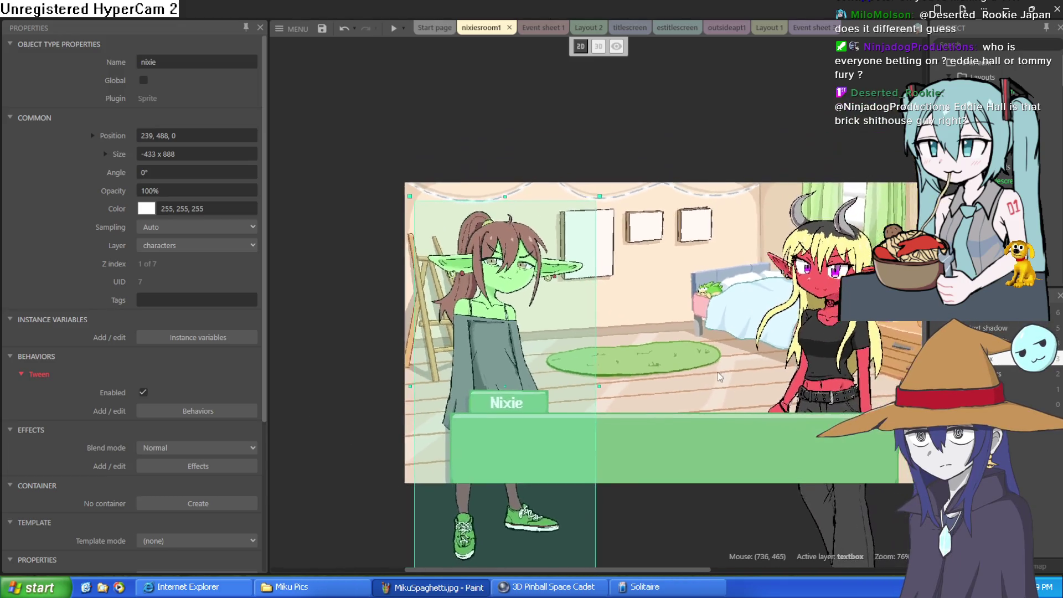
scroll(682, 367, right, 1)
click(692, 321)
scroll(704, 277, right, 2)
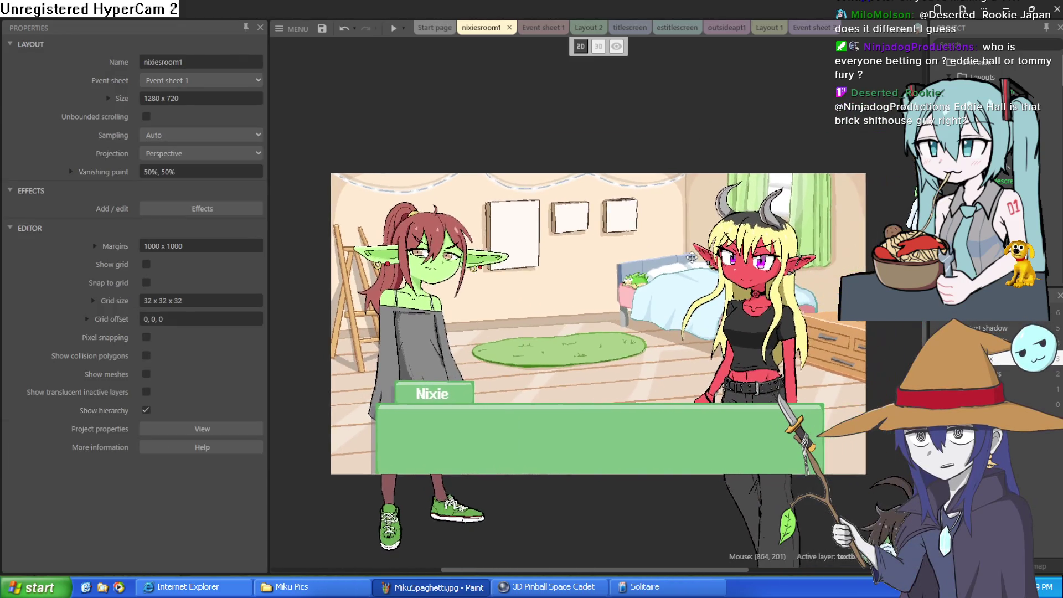
scroll(706, 262, down, 1)
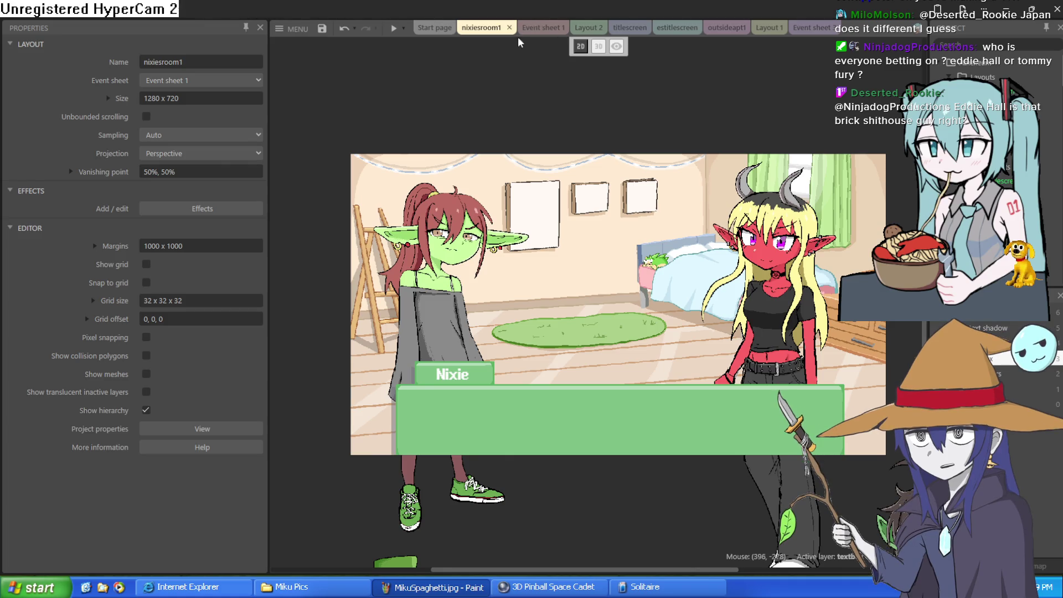
Step: Glance at Layout 1, reopen nixiesroom1 from the Project bar, and view Event sheet 1
click(772, 29)
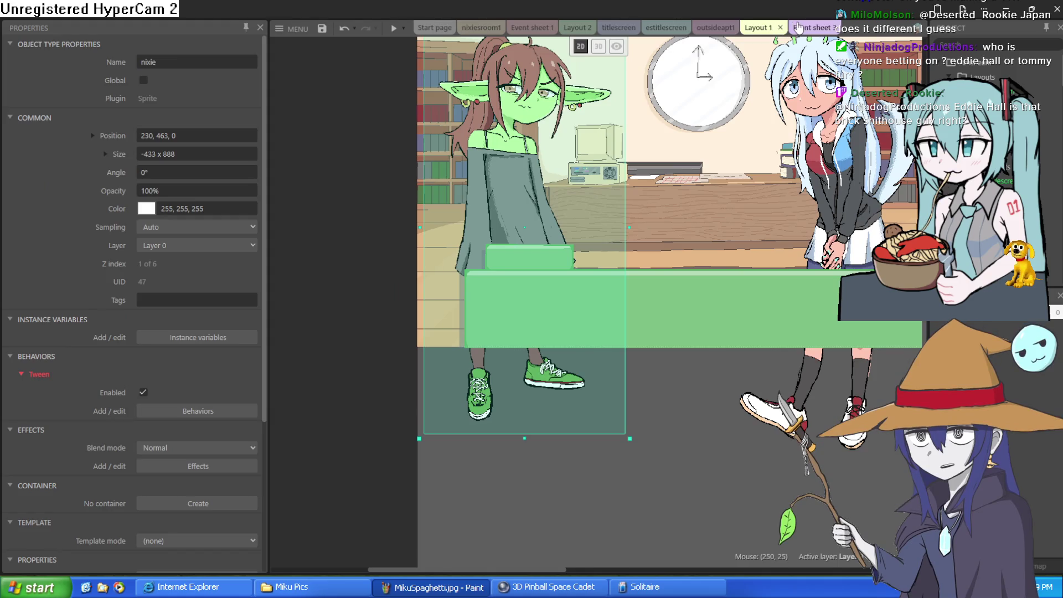
click(798, 28)
click(469, 31)
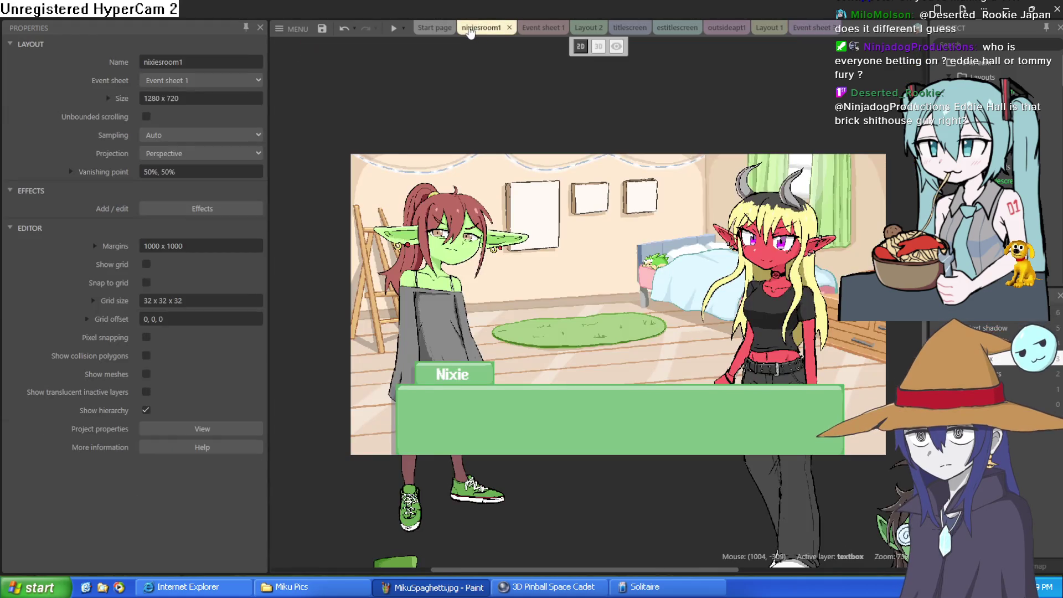
click(509, 27)
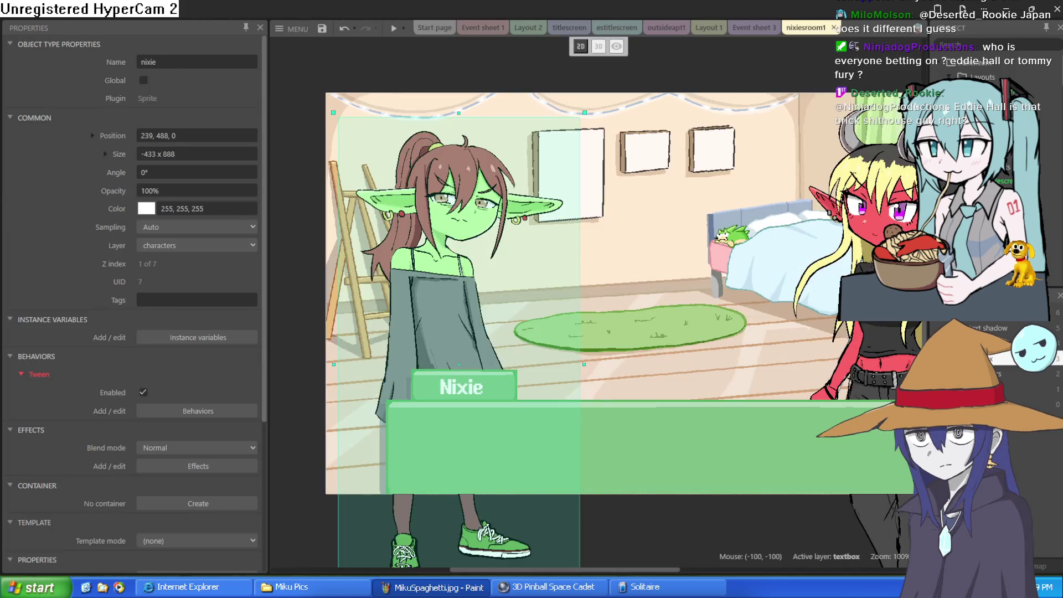
double_click(975, 138)
click(496, 28)
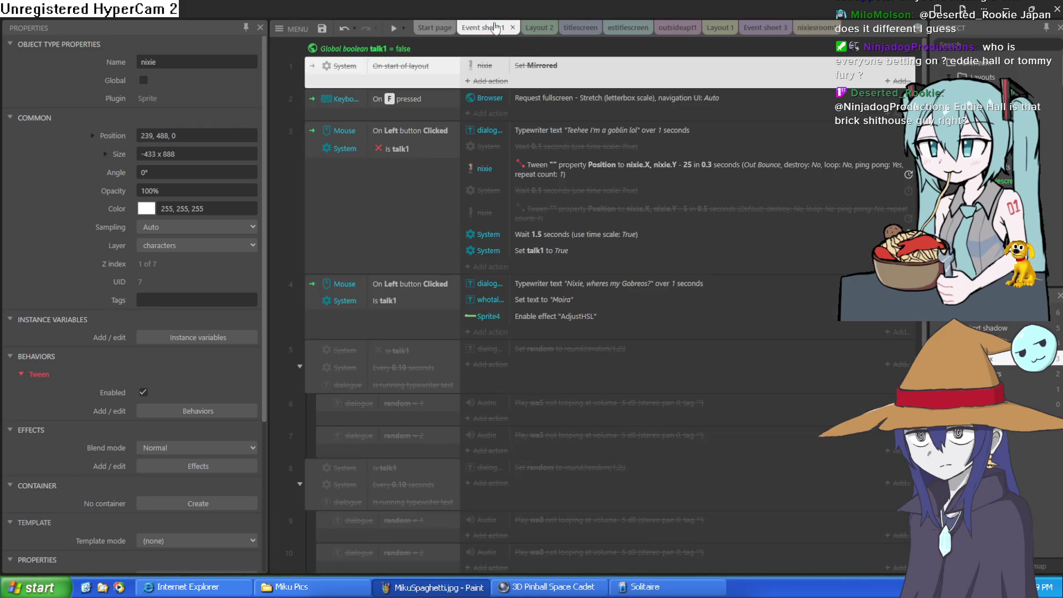
Step: Open the titlescreen layout, fit the Atheneum scene in view, and start a preview
click(578, 27)
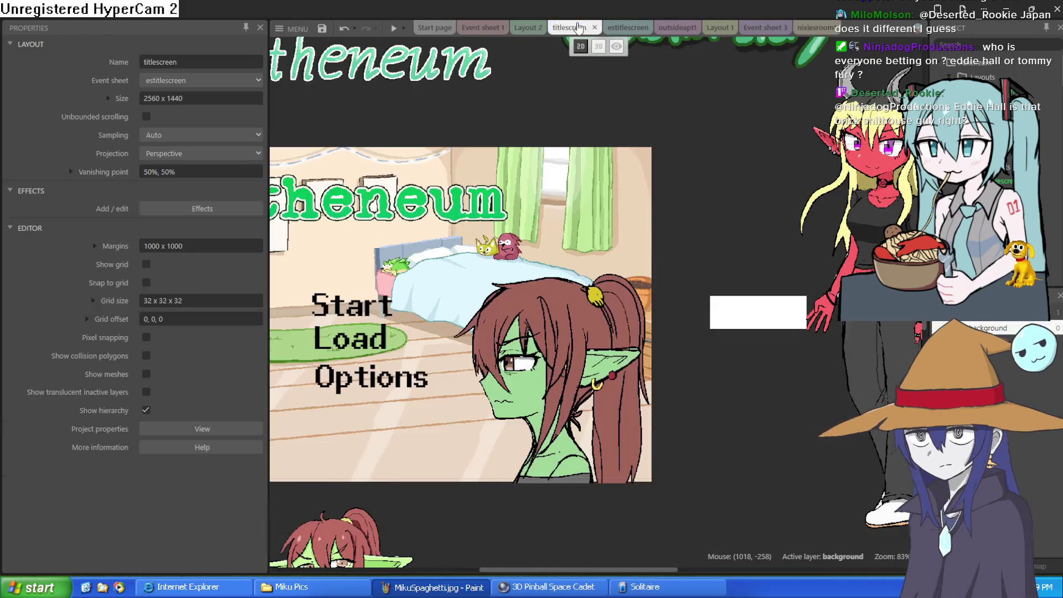
mouse_move(541, 77)
mouse_down()
mouse_move(681, 83)
mouse_move(619, 79)
mouse_move(627, 74)
mouse_up()
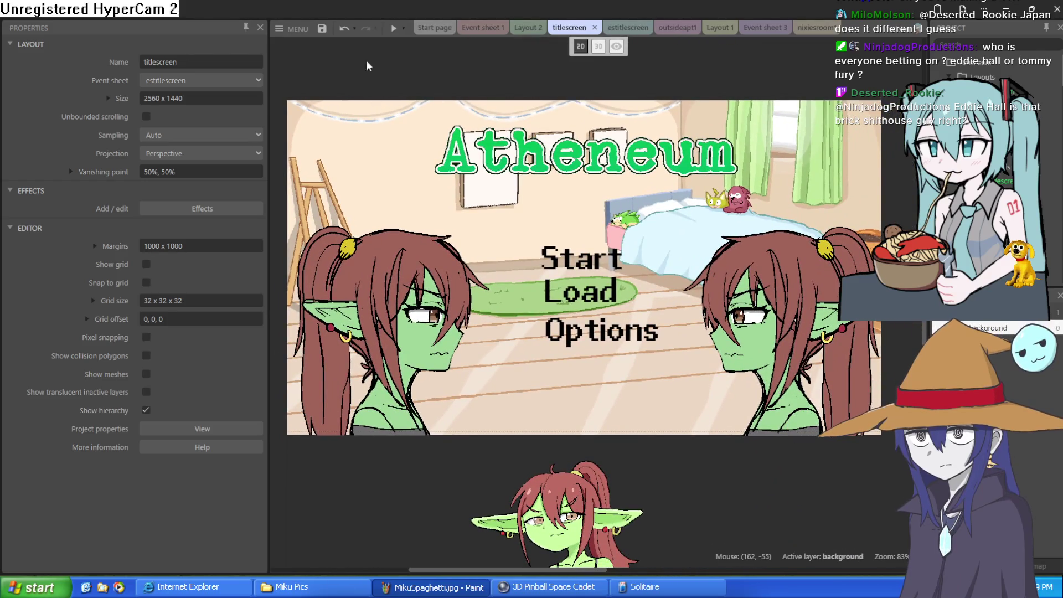
click(392, 30)
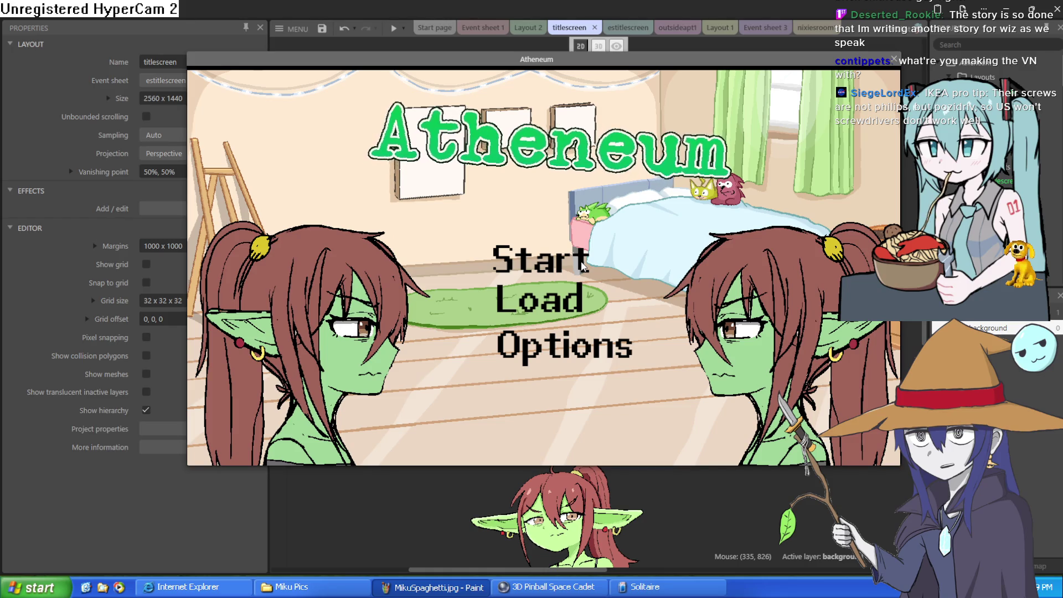
Step: Start the game, advance from Nixie's line to Moira's reply, and close the preview
click(582, 267)
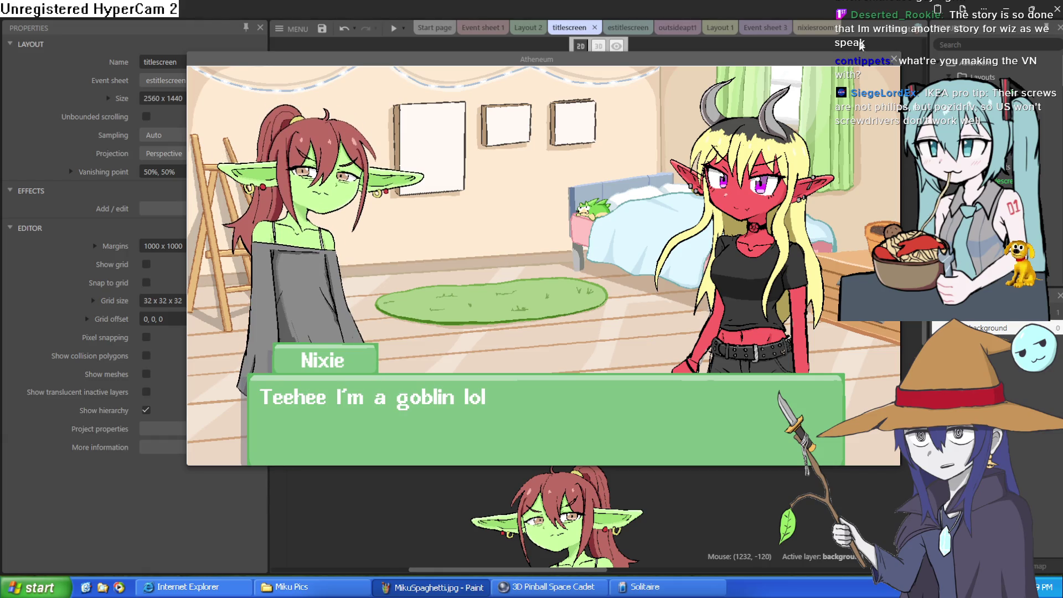
click(683, 242)
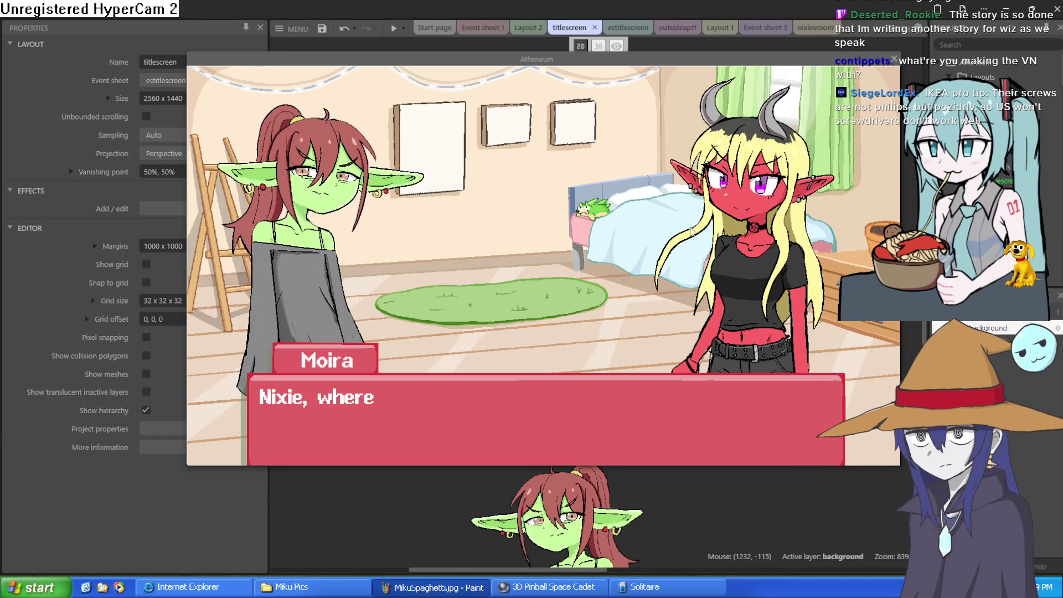
click(894, 60)
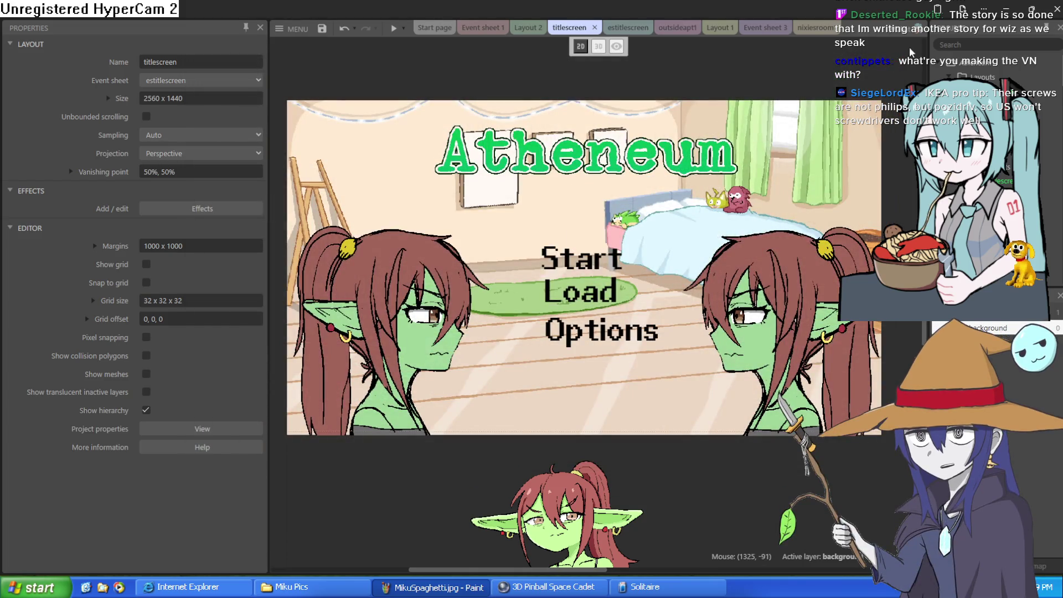
Step: Minimize Construct 3 to reveal Raven's drawing in Clip Studio Paint
click(1007, 10)
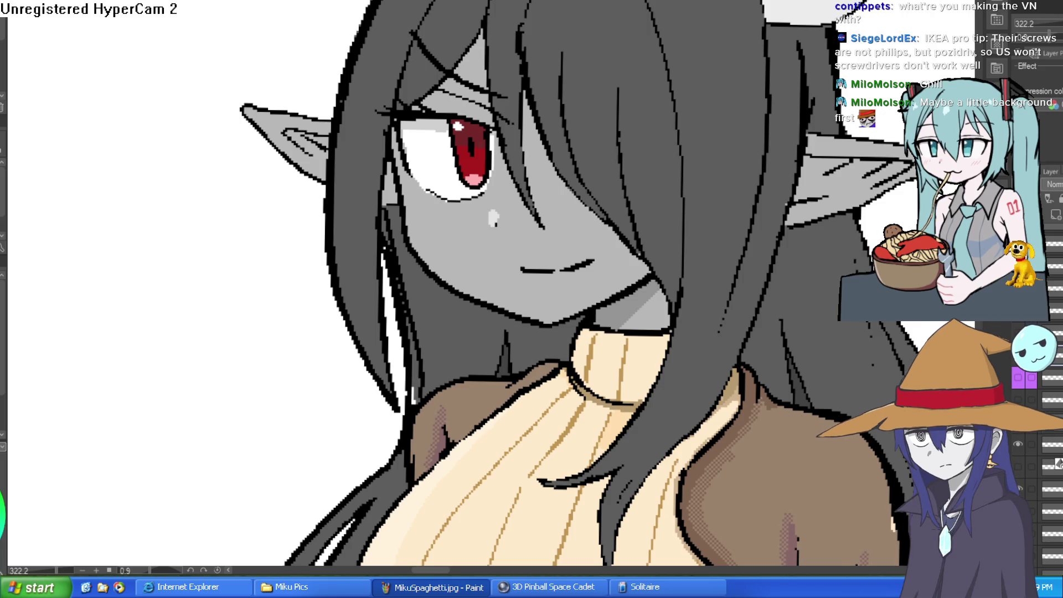
Step: Inspect Raven's face colouring up close, then return to Construct 3's titlescreen layout
scroll(648, 380, down, 2)
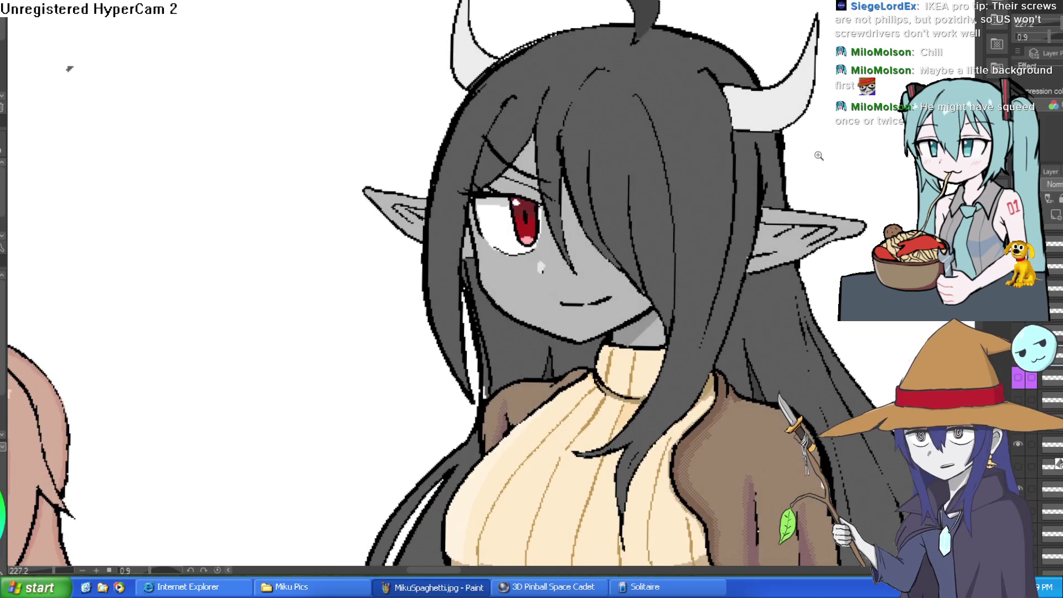
drag(820, 156, 761, 171)
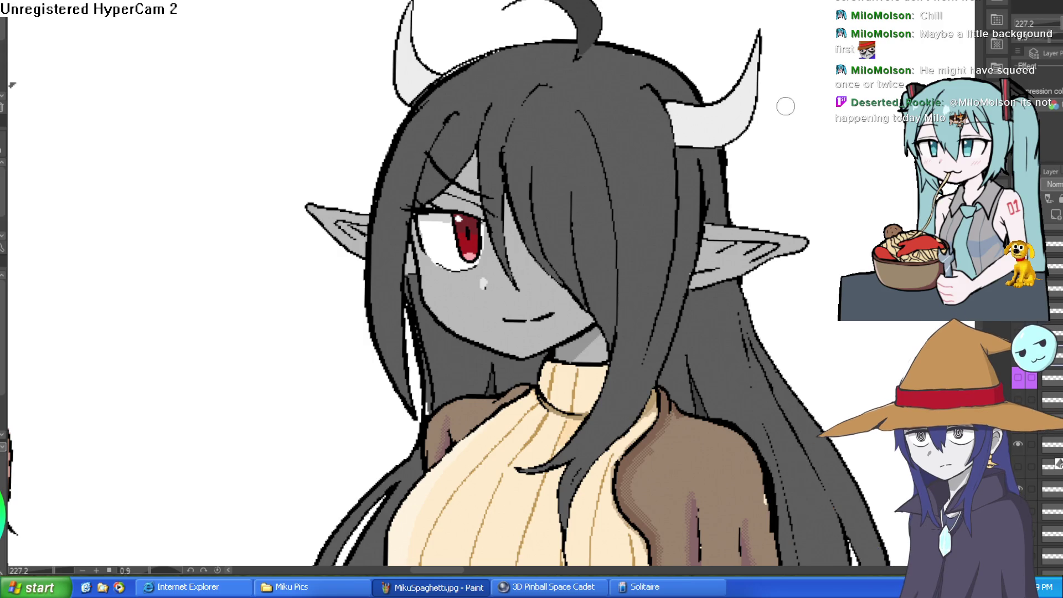
scroll(773, 176, down, 2)
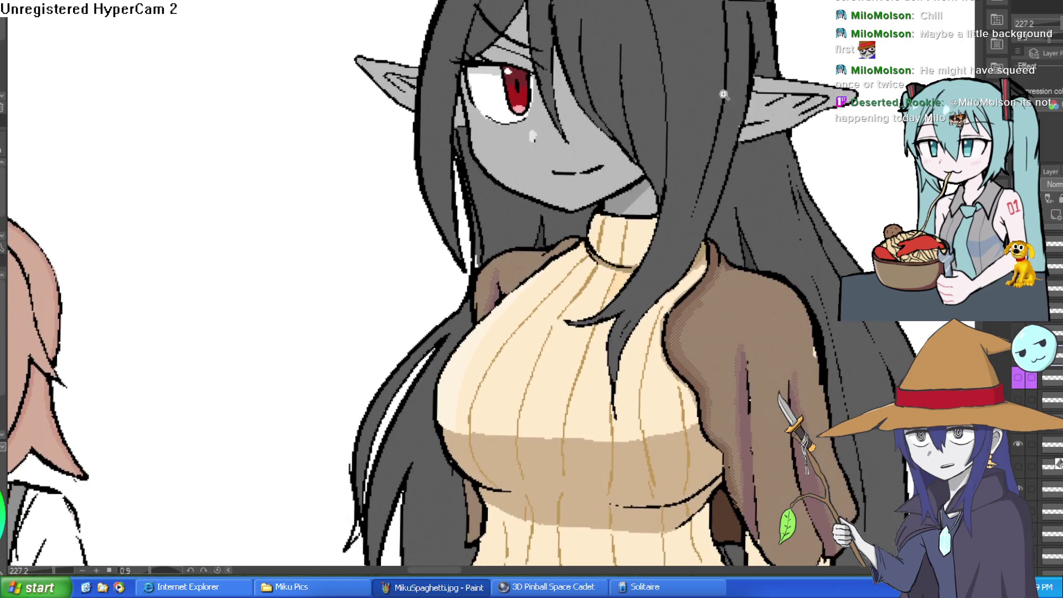
scroll(781, 182, up, 4)
scroll(790, 189, down, 4)
scroll(790, 189, down, 2)
scroll(748, 245, up, 2)
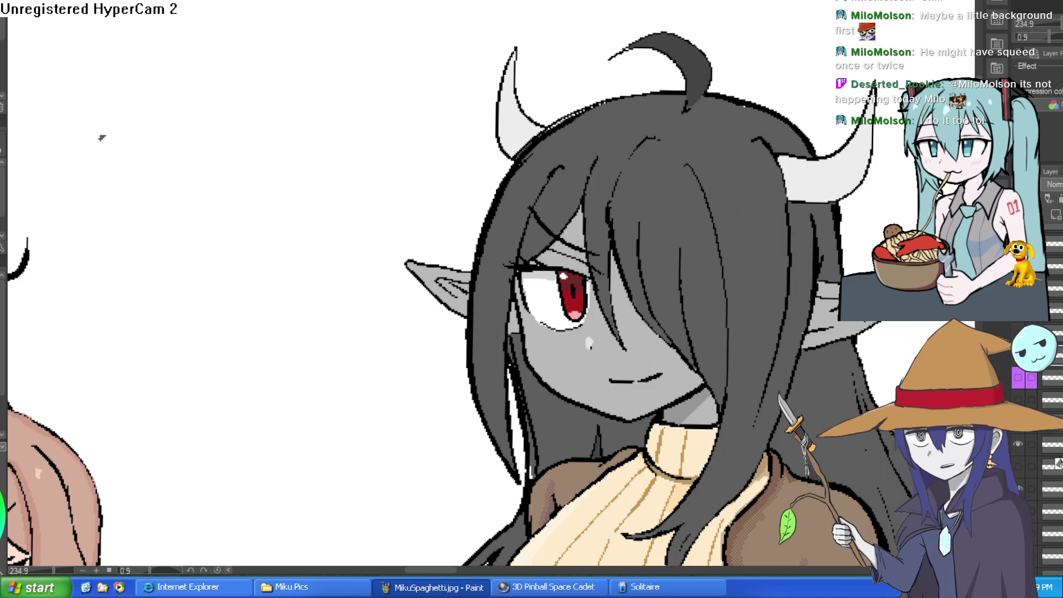
key(alt+Tab)
scroll(654, 254, down, 1)
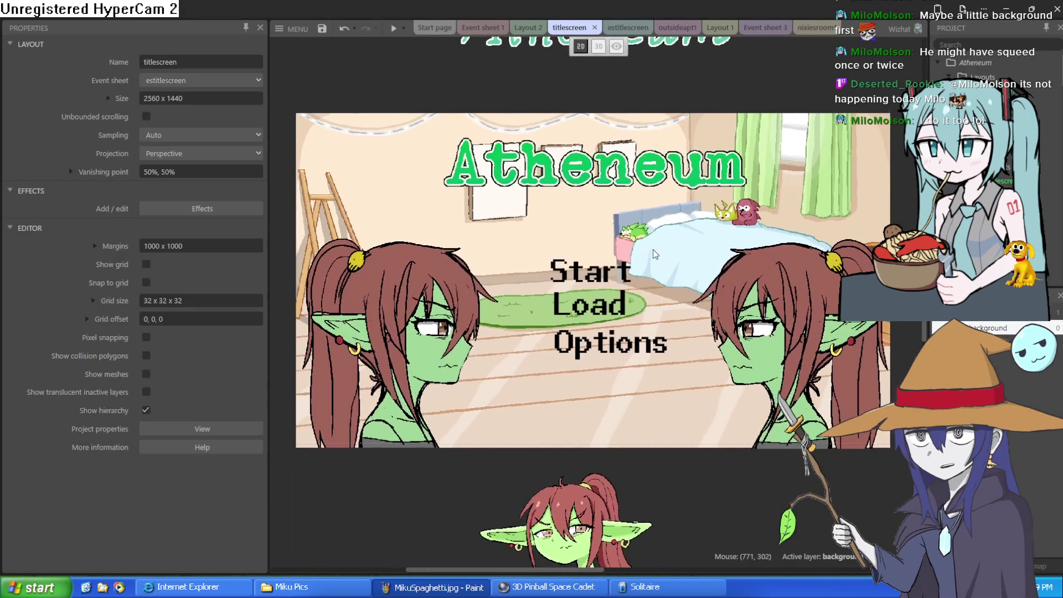
Step: Peek at Layout 2, then widen and shift the title-screen layout view
scroll(632, 216, up, 1)
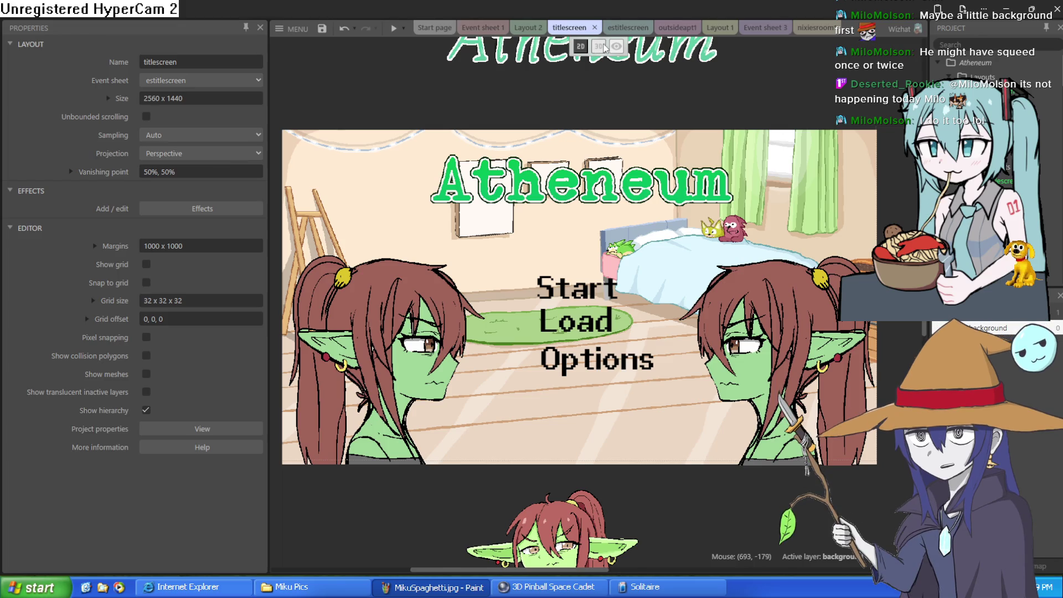
click(528, 29)
click(570, 28)
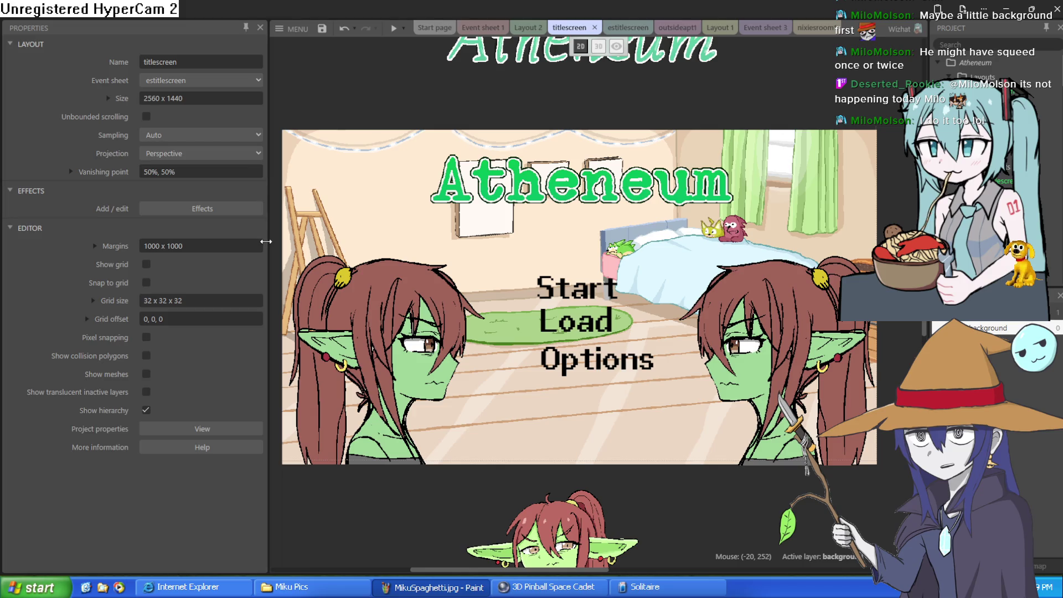
drag(267, 241, 209, 242)
drag(438, 167, 443, 196)
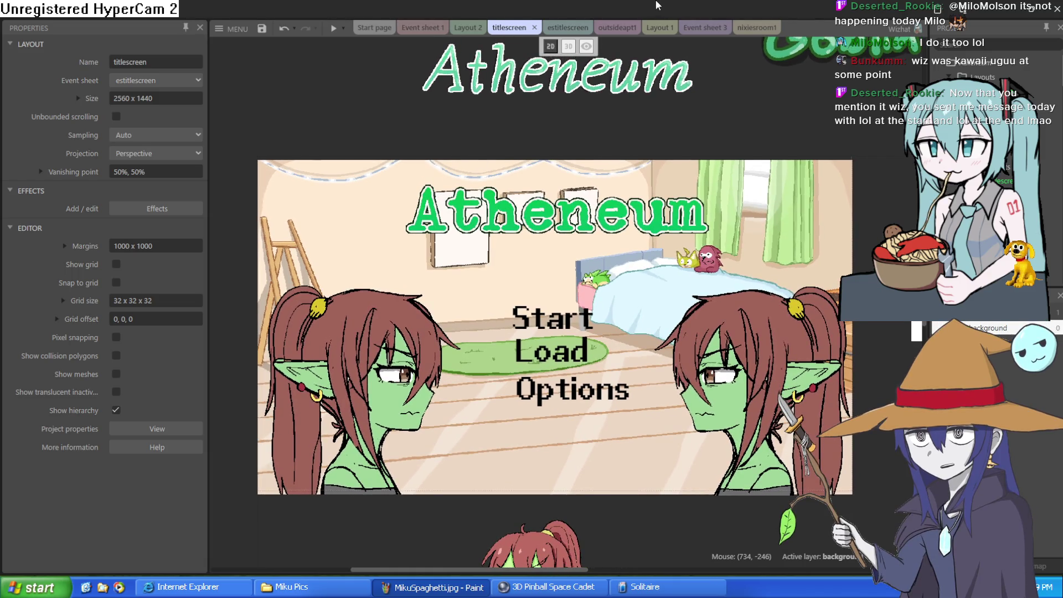
Step: Check the estitlescreen event sheet, then open Layout 2's bus-stop scene in 3D view
click(568, 27)
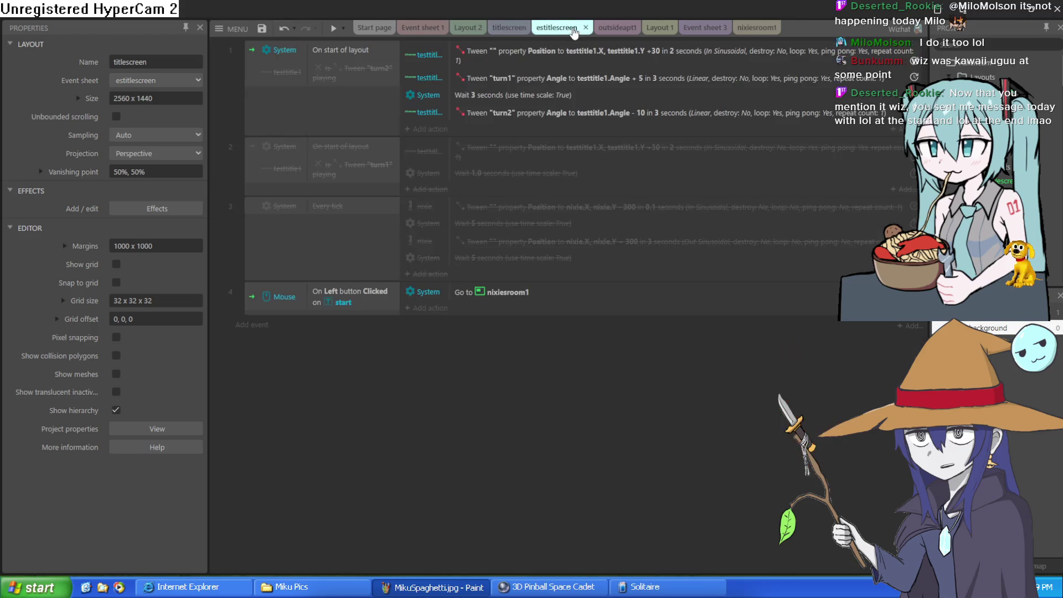
click(509, 28)
click(477, 27)
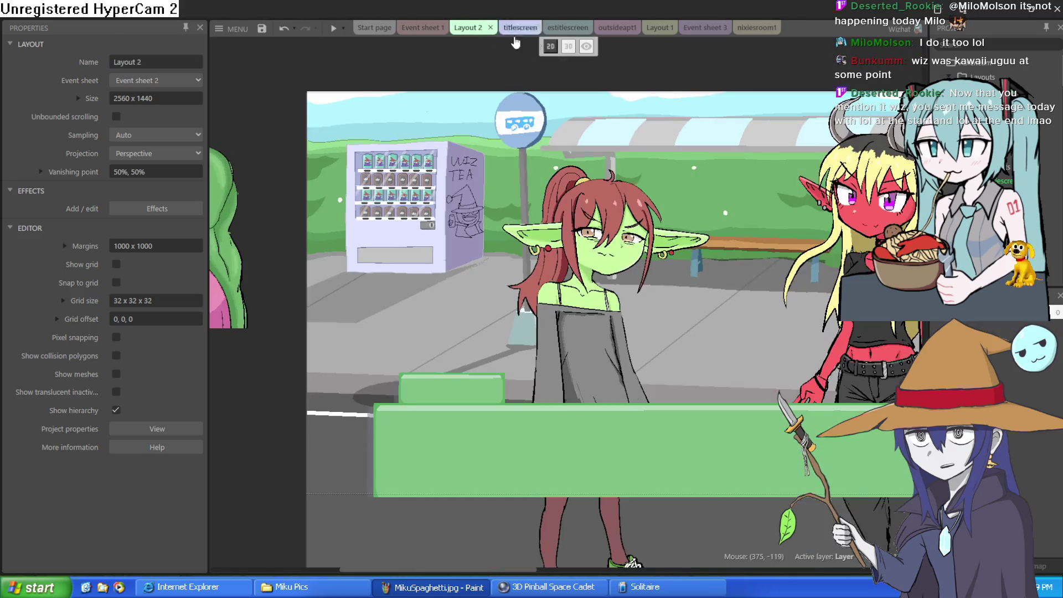
click(568, 46)
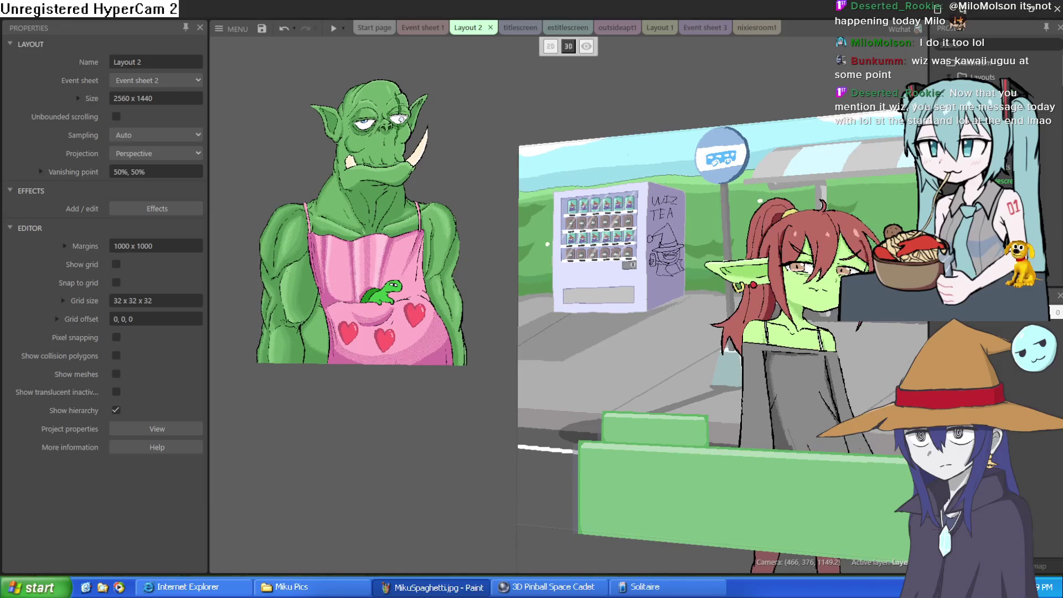
Step: Fly the 3D camera through the bus-stop character sprites, closing in on the red elf
key(w)
key(d)
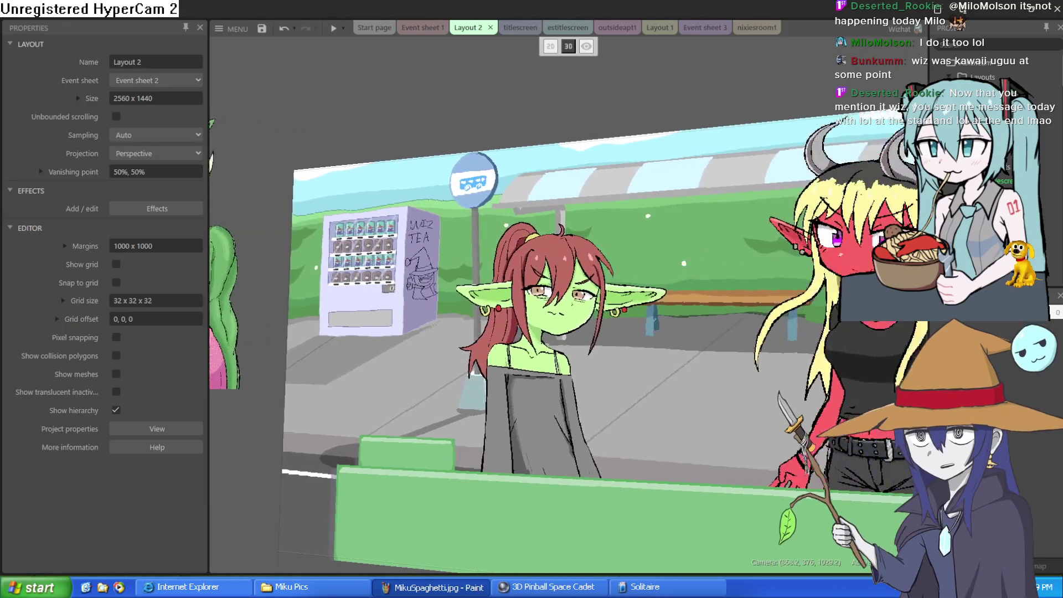
key(w)
key(d)
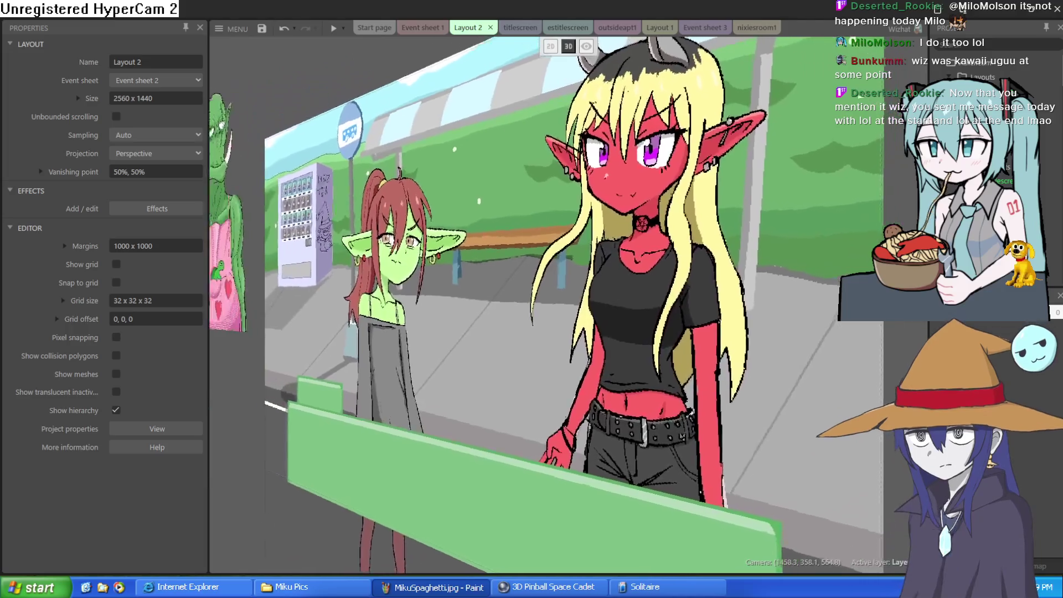
key(w)
key(d)
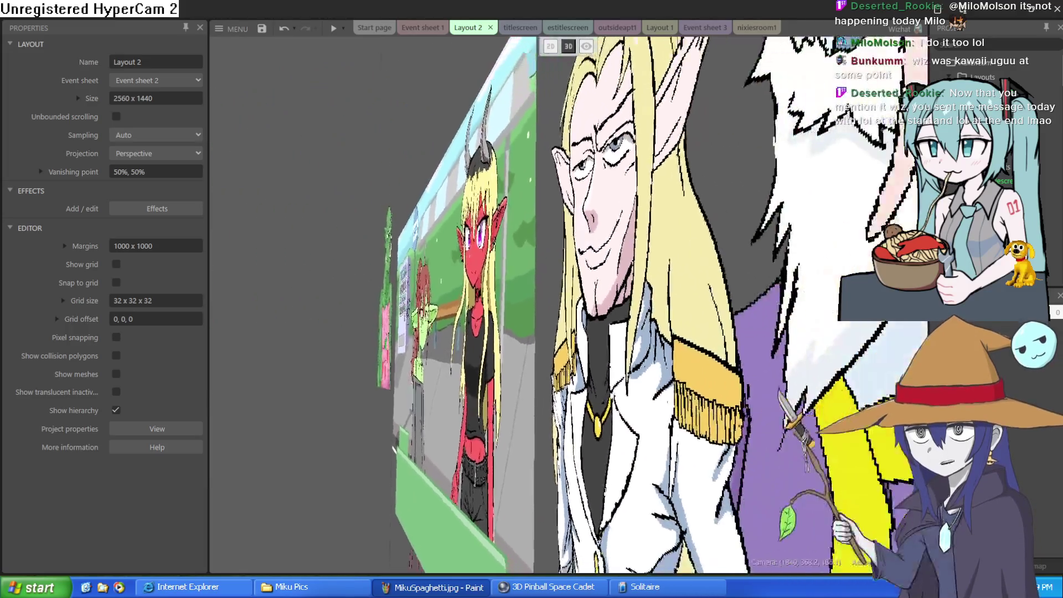
key(w)
key(d)
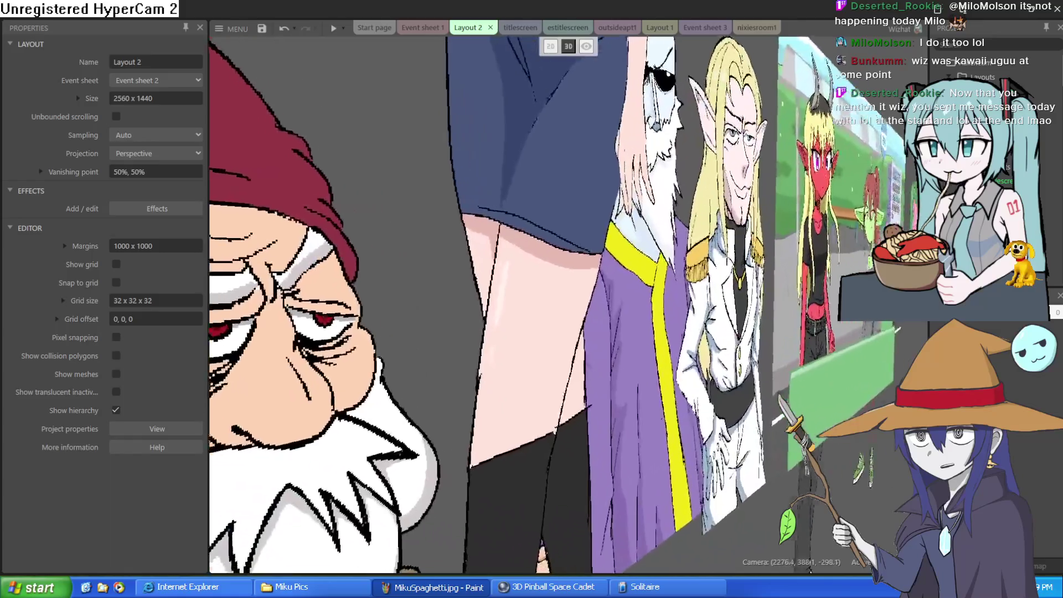
key(w)
key(d)
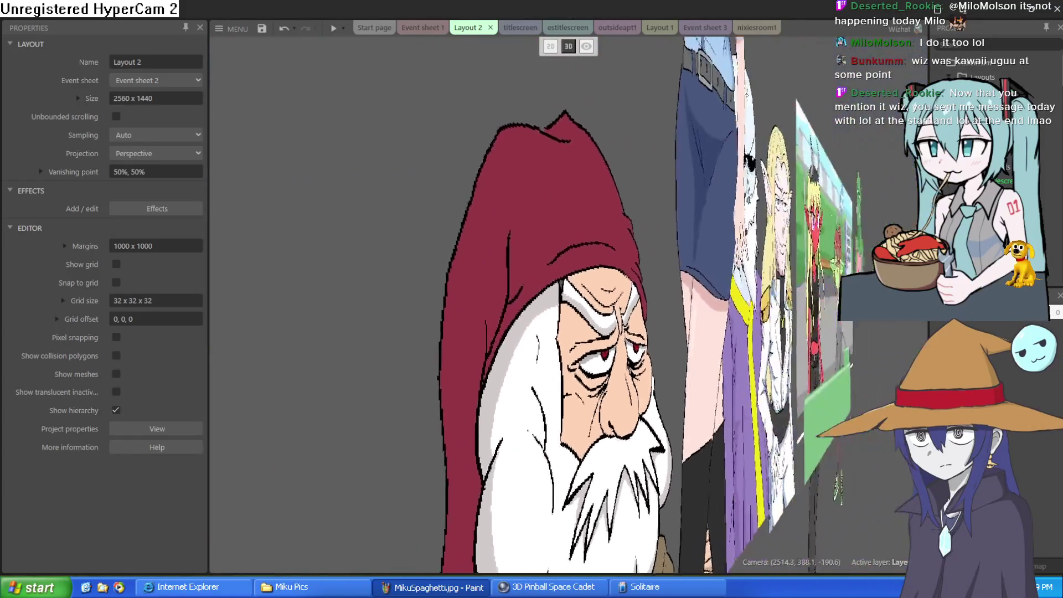
key(s)
key(a)
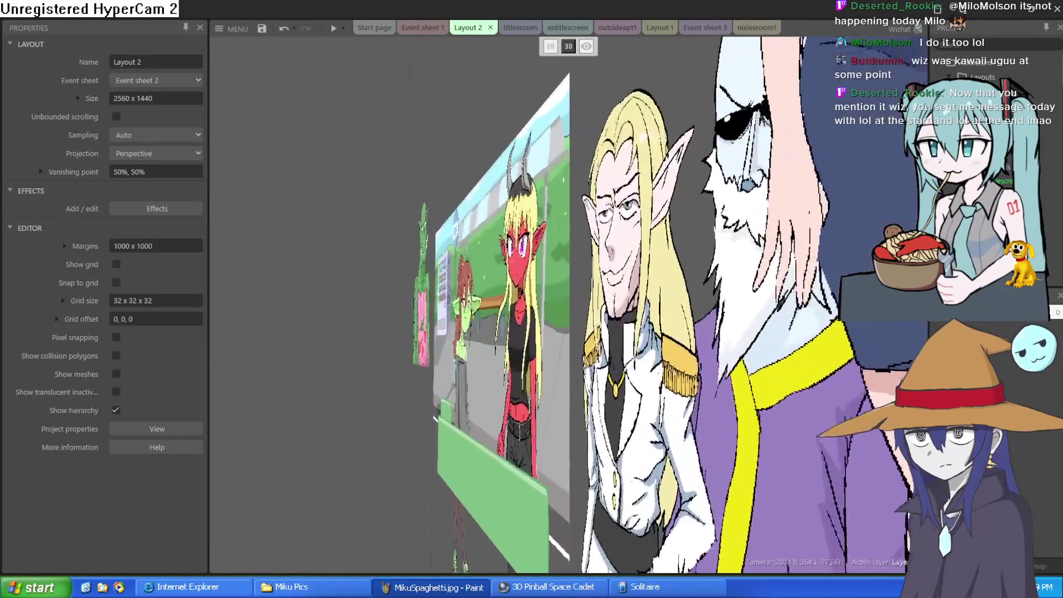
key(w)
key(a)
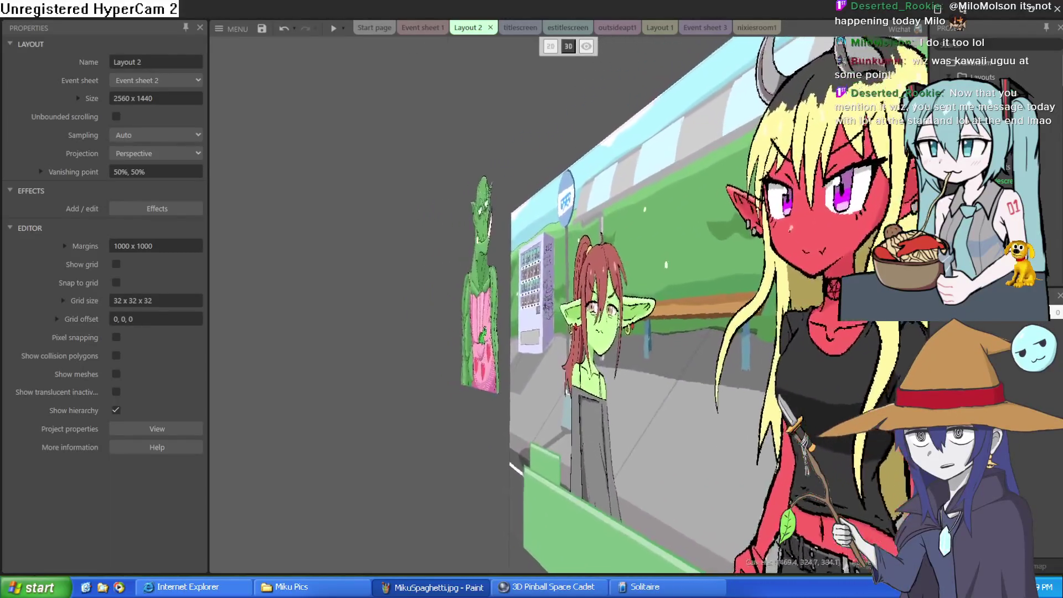
key(s)
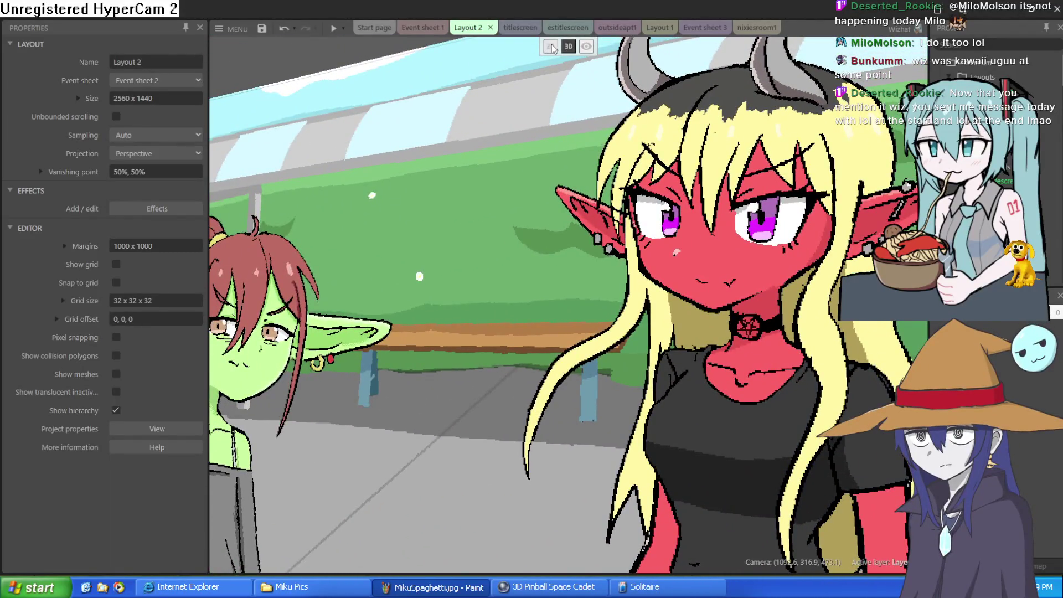
Step: Return Layout 2 to flat 2D view and recentre the bus-stop scene
click(551, 47)
drag(743, 178, 648, 153)
scroll(634, 158, down, 3)
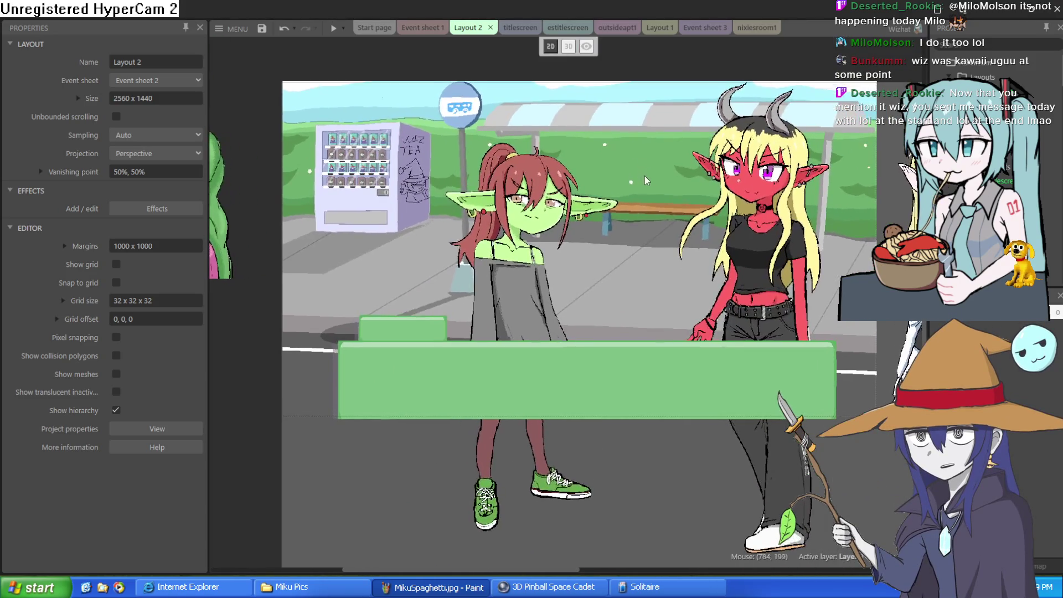
Step: Nudge the bus-stop view, then flip through estitlescreen and titlescreen back to Layout 2
mouse_move(629, 208)
mouse_down()
mouse_move(632, 217)
mouse_move(656, 173)
mouse_move(648, 170)
mouse_up()
scroll(630, 208, up, 2)
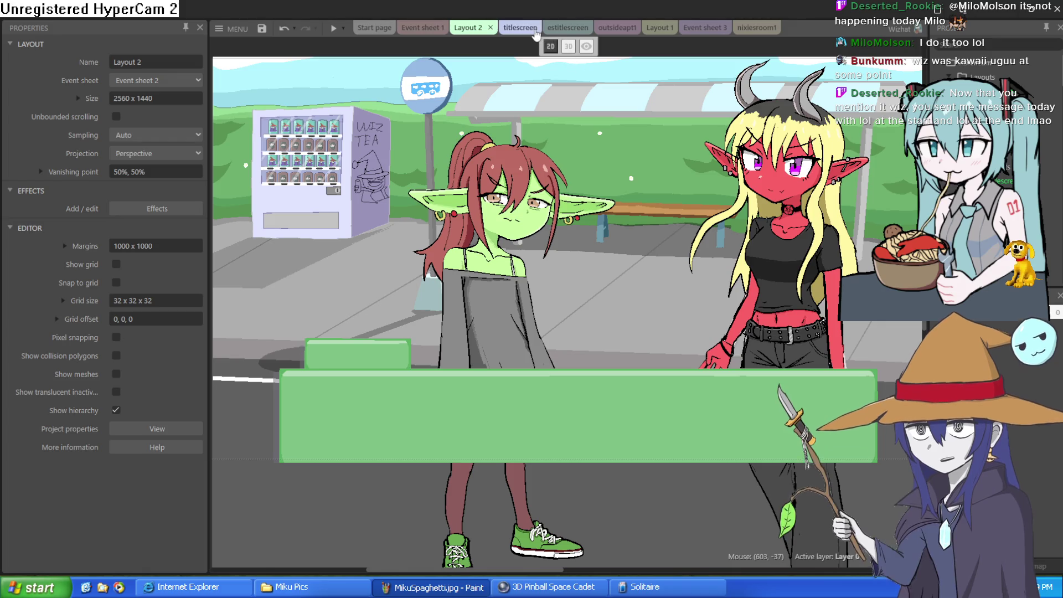
click(576, 28)
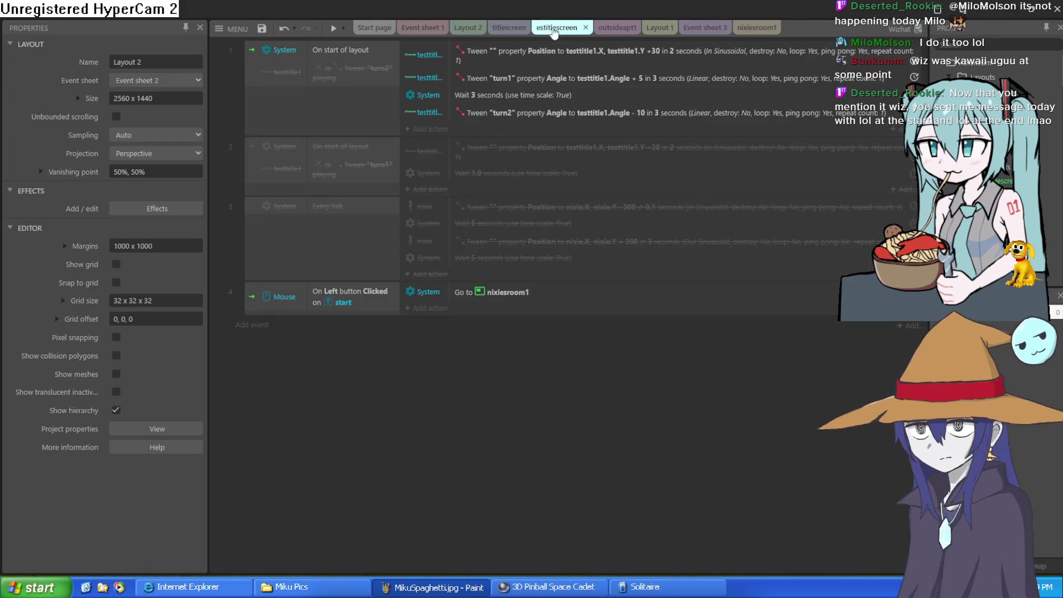
click(504, 31)
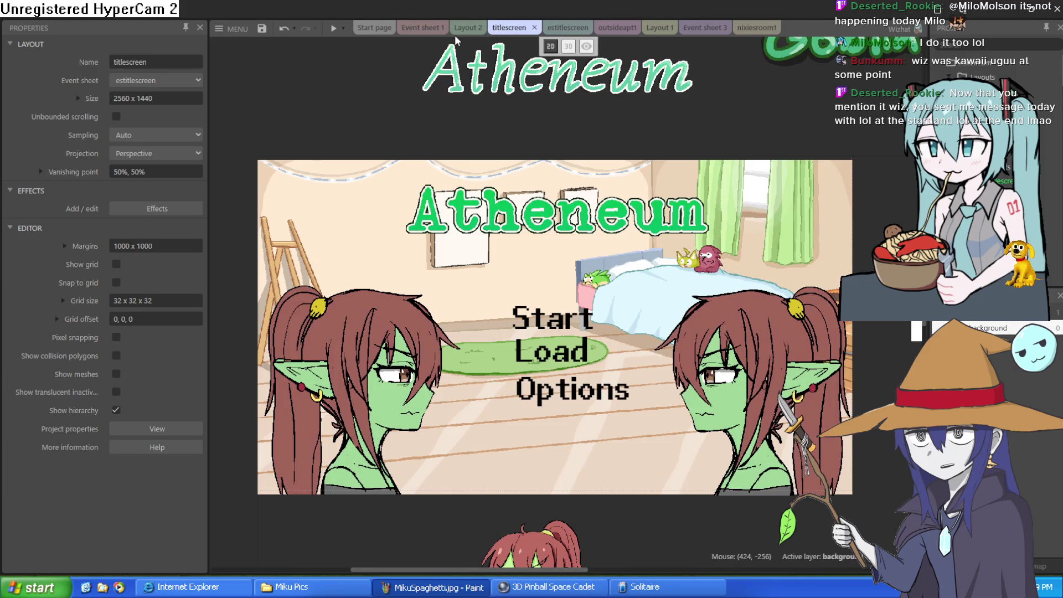
click(456, 33)
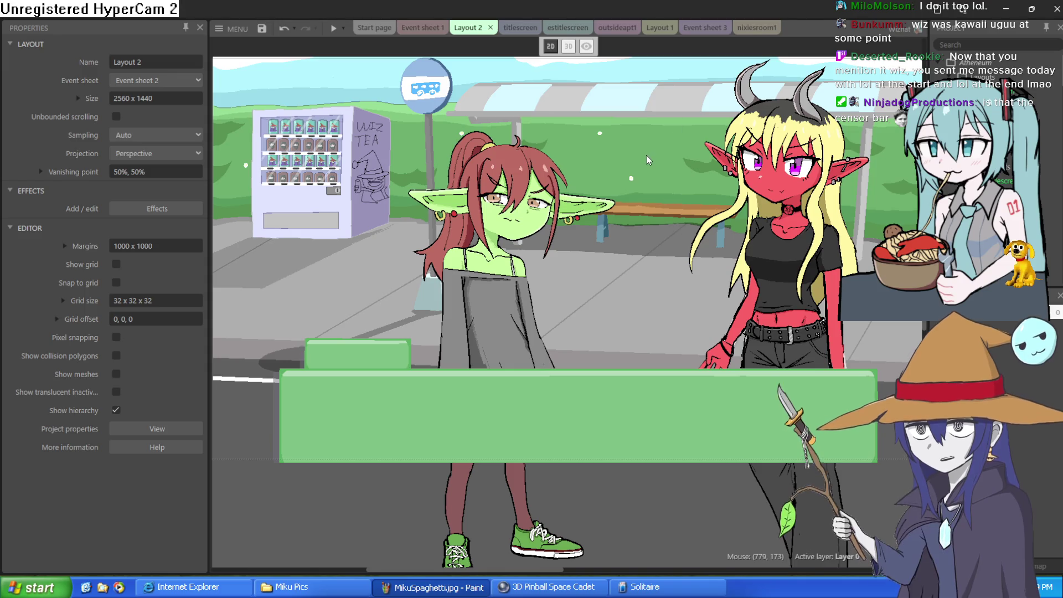
Step: Make a small drag on Layout 2, then minimize Construct 3 to show the Raven drawing
drag(647, 163, 648, 166)
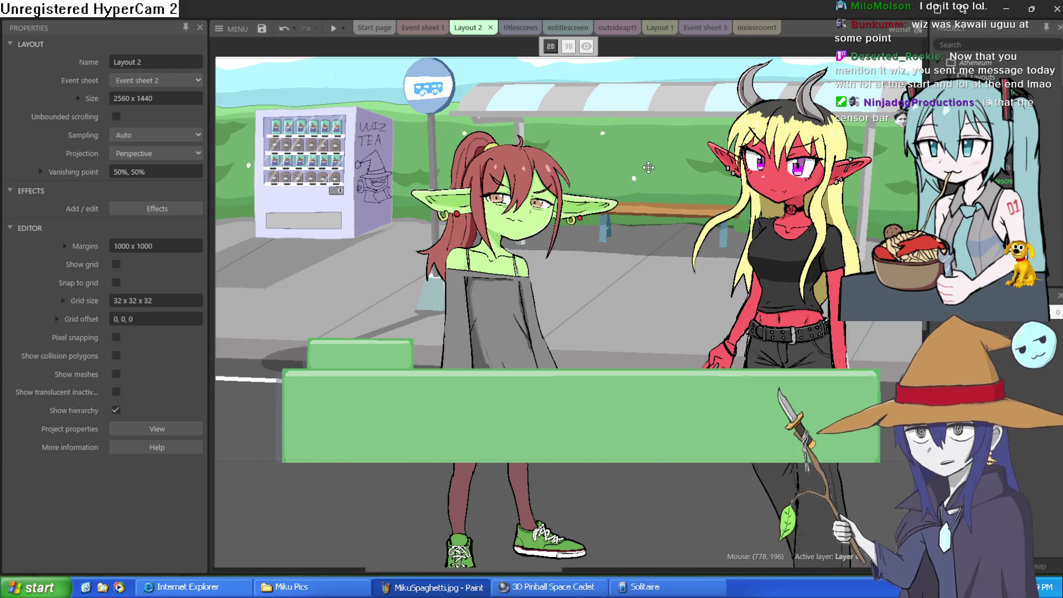
drag(648, 166, 649, 167)
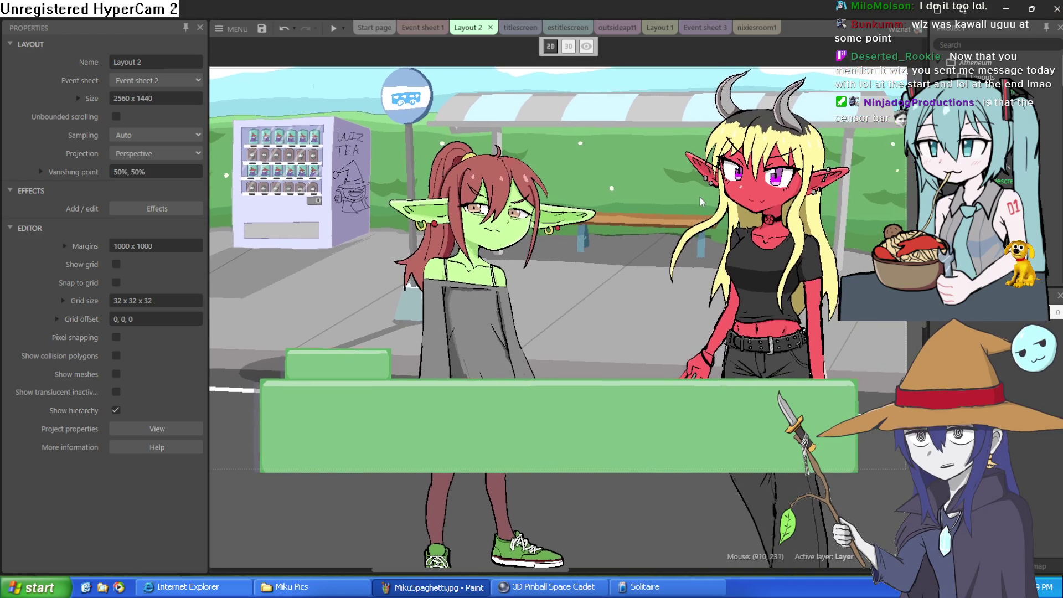
click(1009, 7)
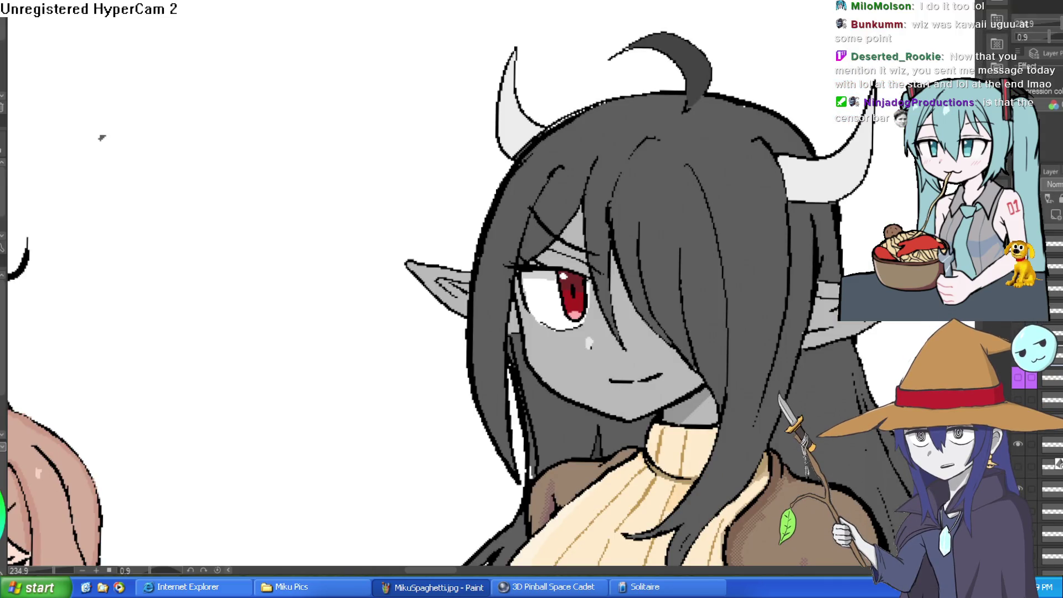
Step: Toggle the glasses-and-necklace layer on and off, then auto-select Raven's dark grey hair
scroll(604, 193, down, 3)
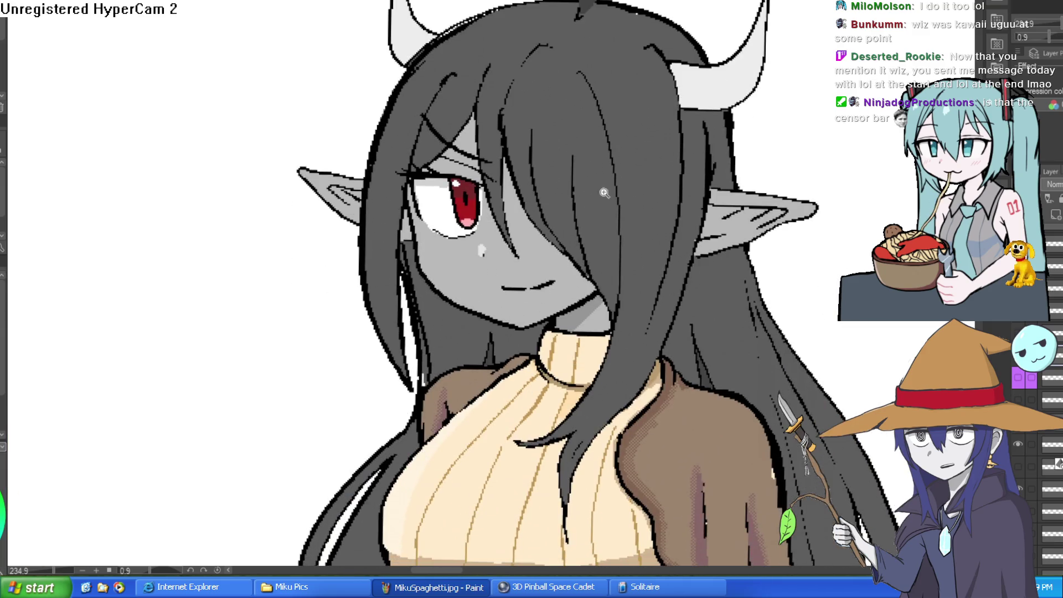
scroll(588, 222, up, 3)
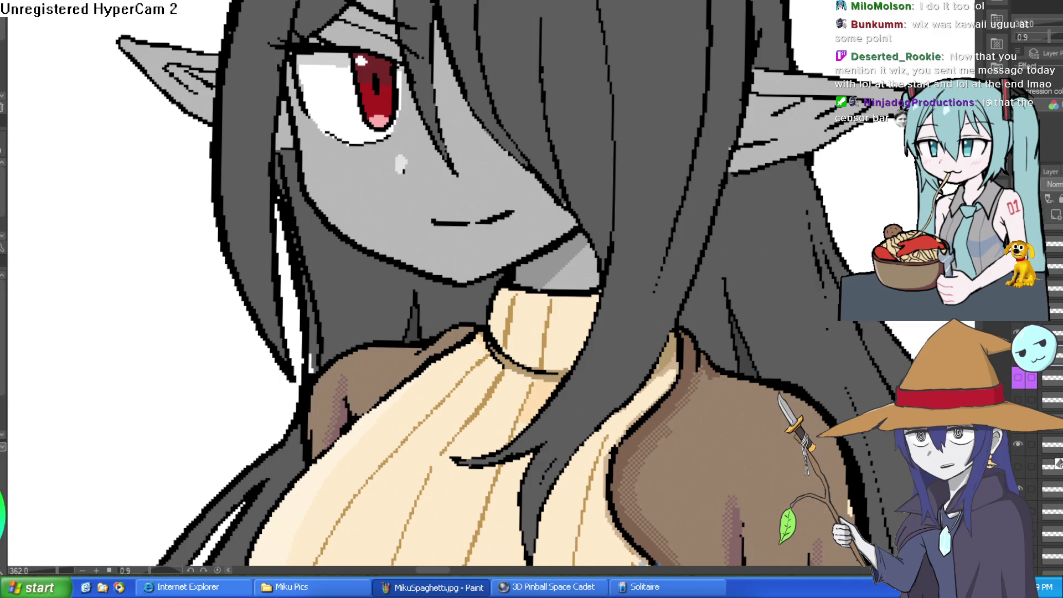
click(1020, 379)
click(1021, 381)
scroll(550, 199, up, 5)
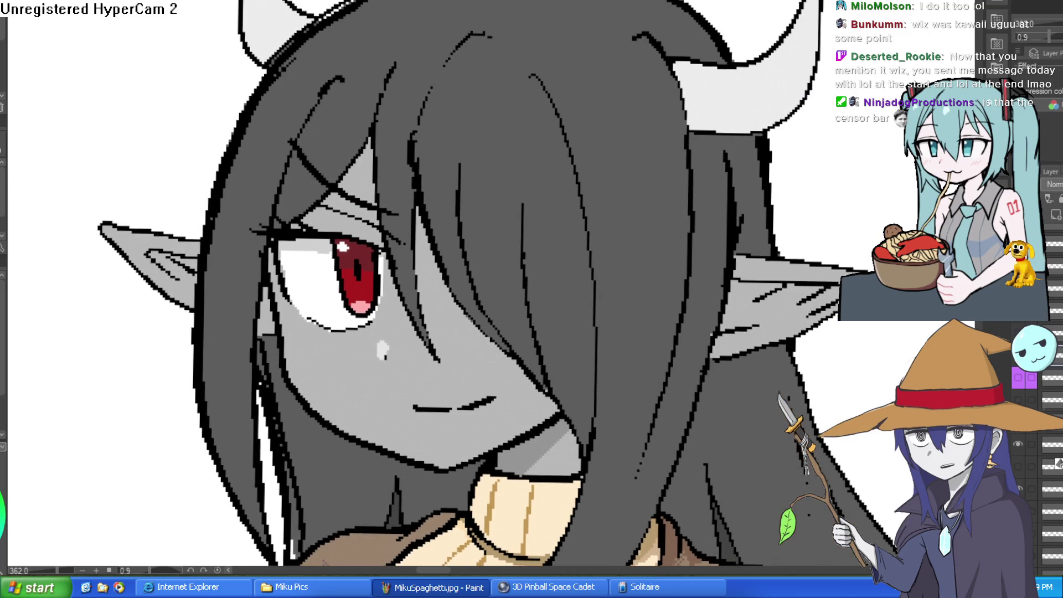
click(517, 143)
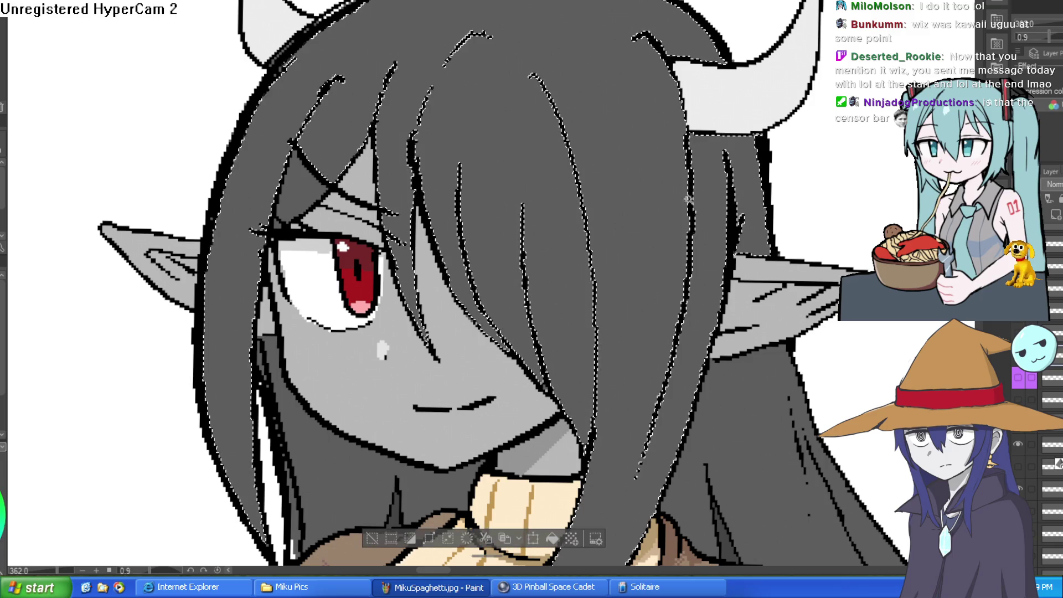
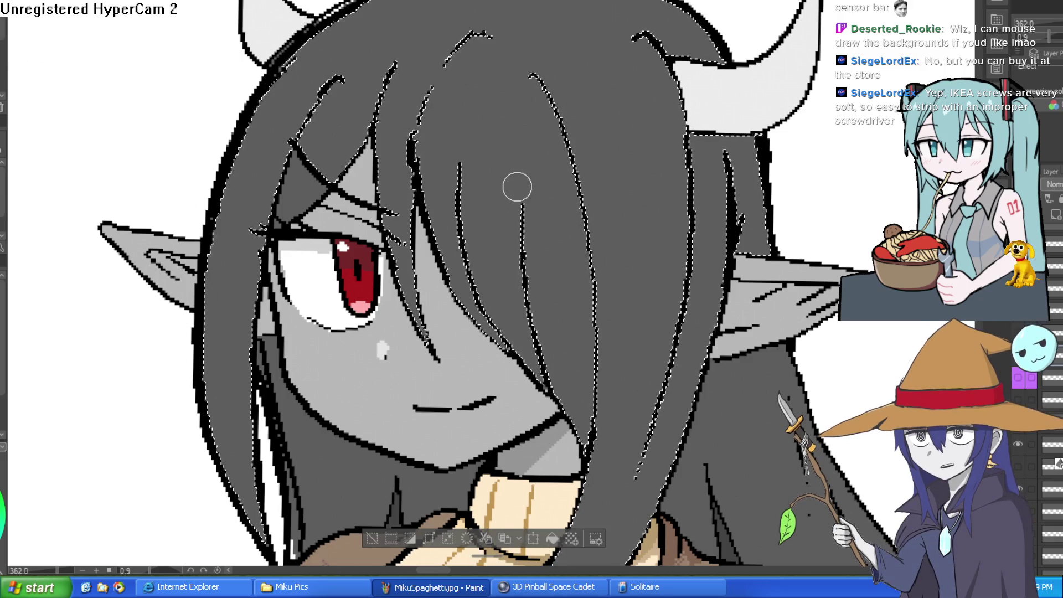
Step: Paint a thick bright green streak down Raven's hair and extend a magenta strand further down
mouse_move(479, 60)
mouse_down()
mouse_move(463, 144)
mouse_move(475, 233)
mouse_up()
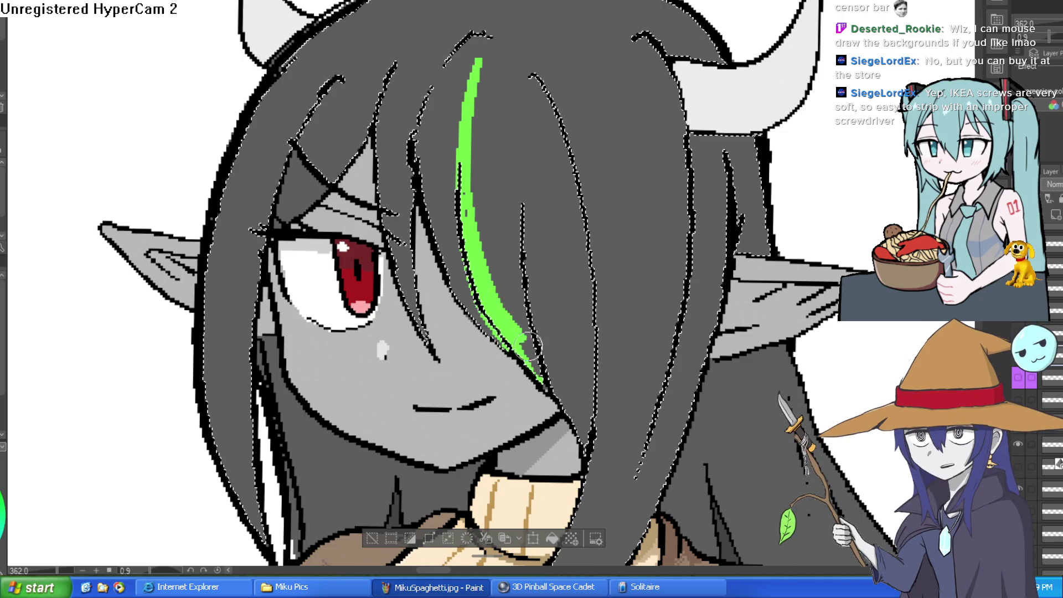
drag(529, 345, 542, 378)
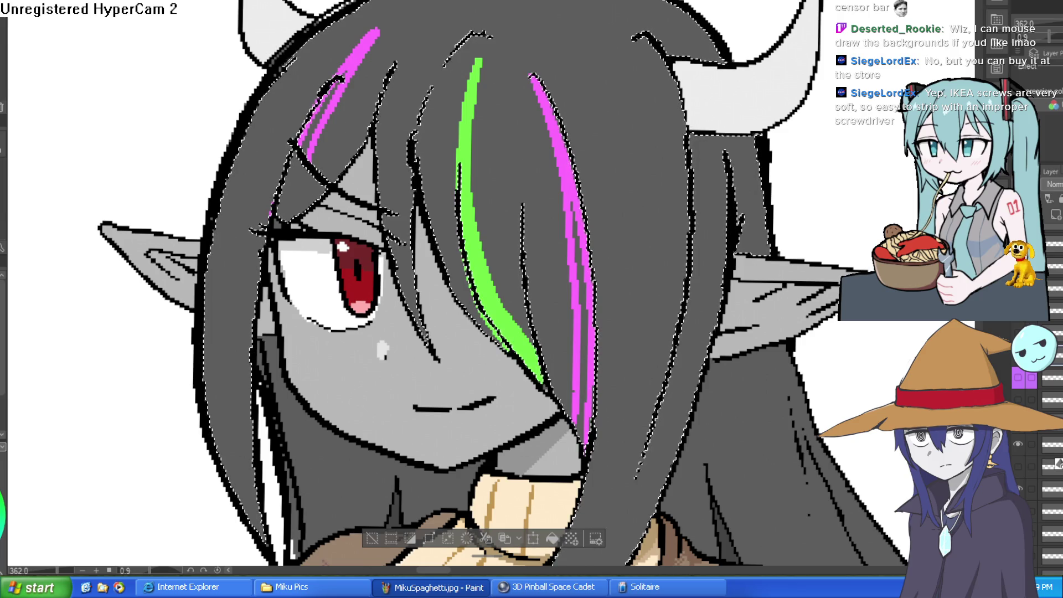
drag(310, 157, 279, 218)
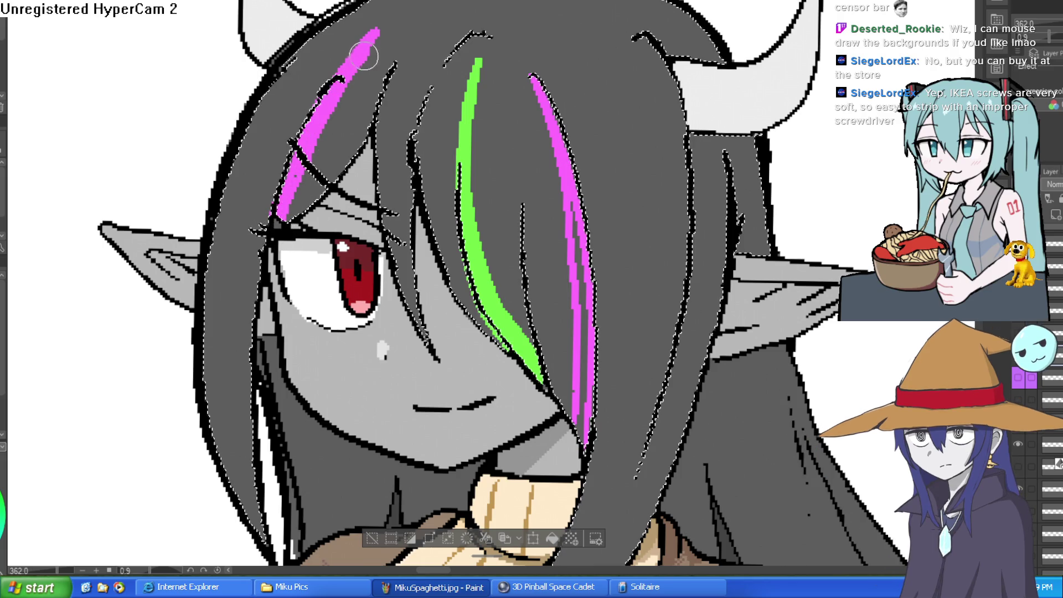
drag(795, 139, 778, 187)
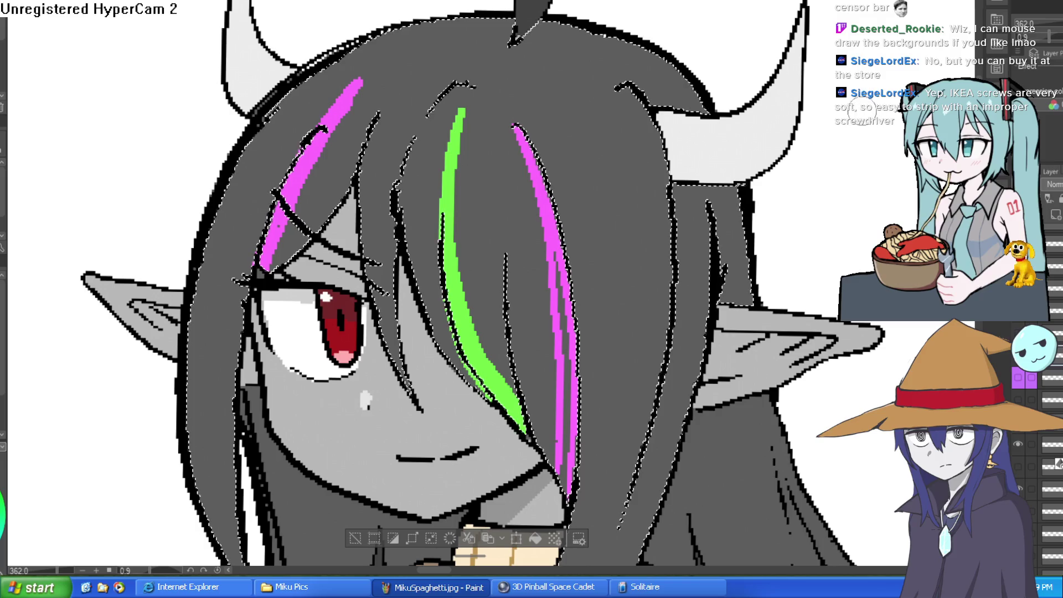
scroll(655, 222, down, 2)
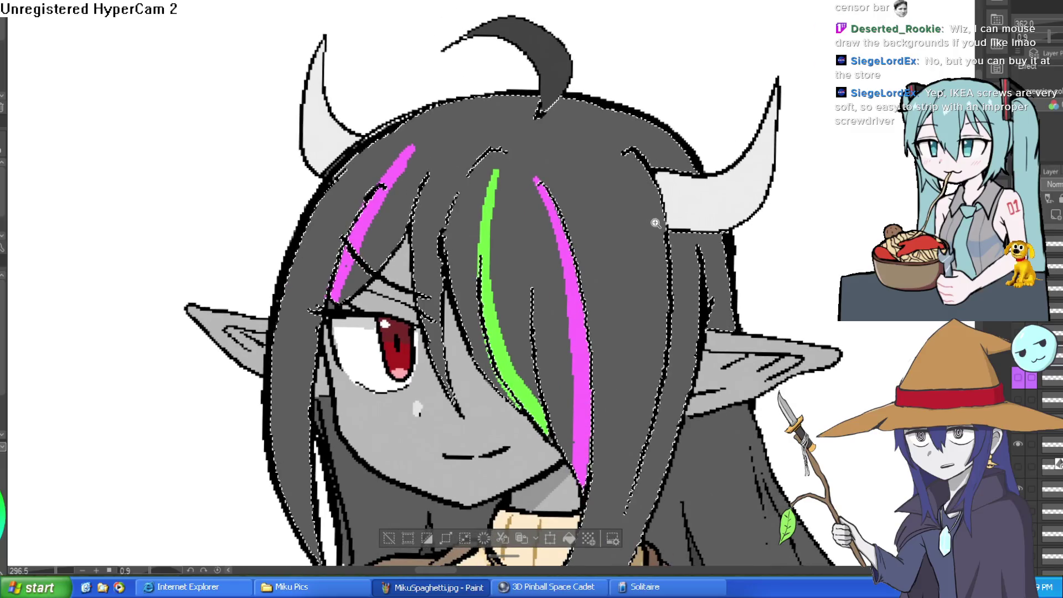
mouse_move(745, 276)
mouse_down()
mouse_move(741, 170)
mouse_move(715, 165)
mouse_move(718, 194)
mouse_up()
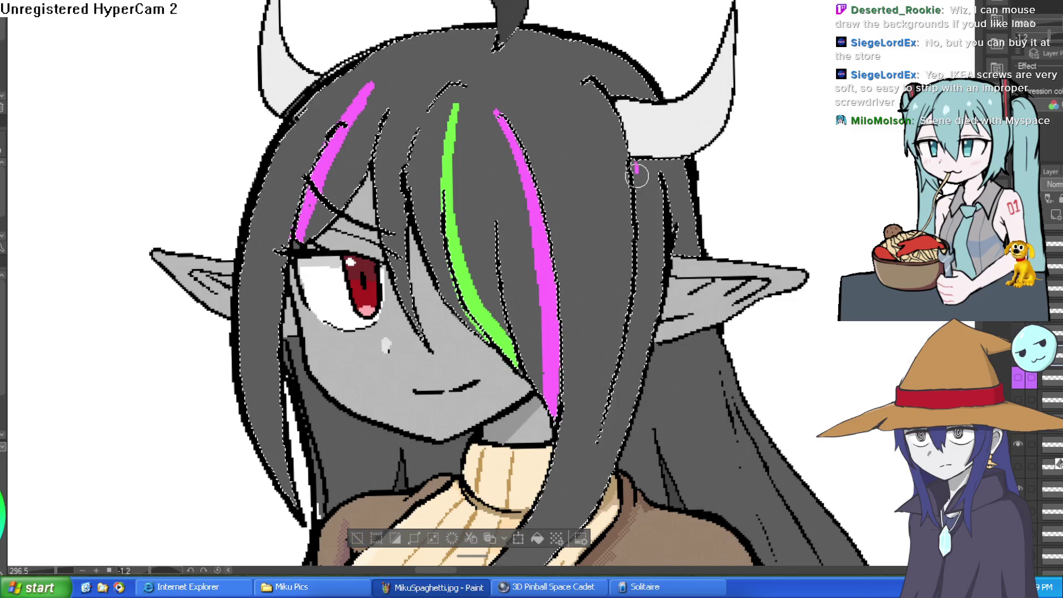
drag(654, 175, 628, 77)
Step: Paint cyan hair strands: one long down over the sweater, a short top curl, and a thin strand
drag(675, 192, 667, 198)
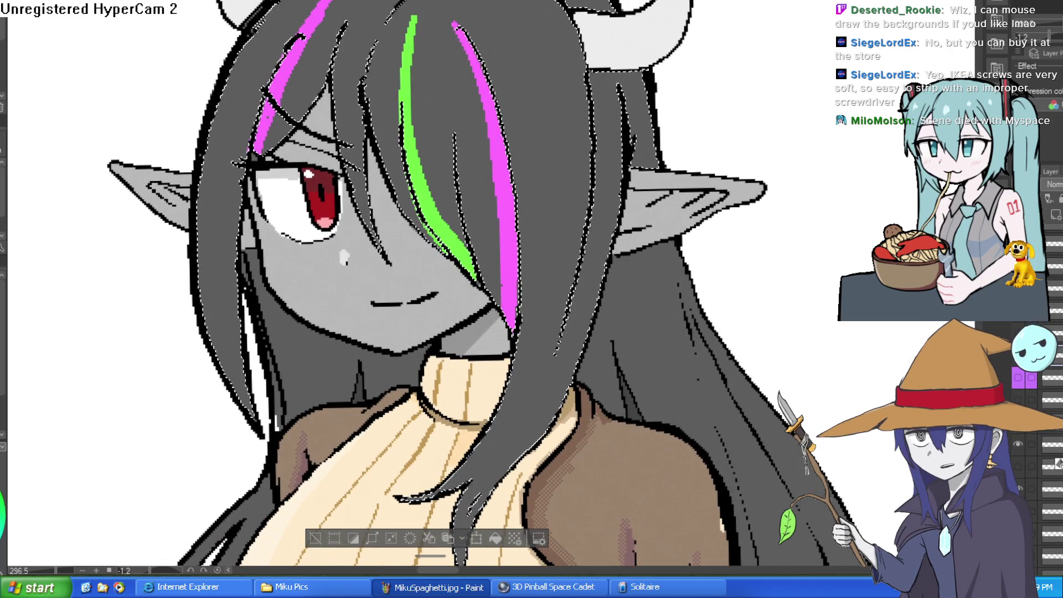
scroll(621, 123, down, 2)
scroll(620, 122, up, 1)
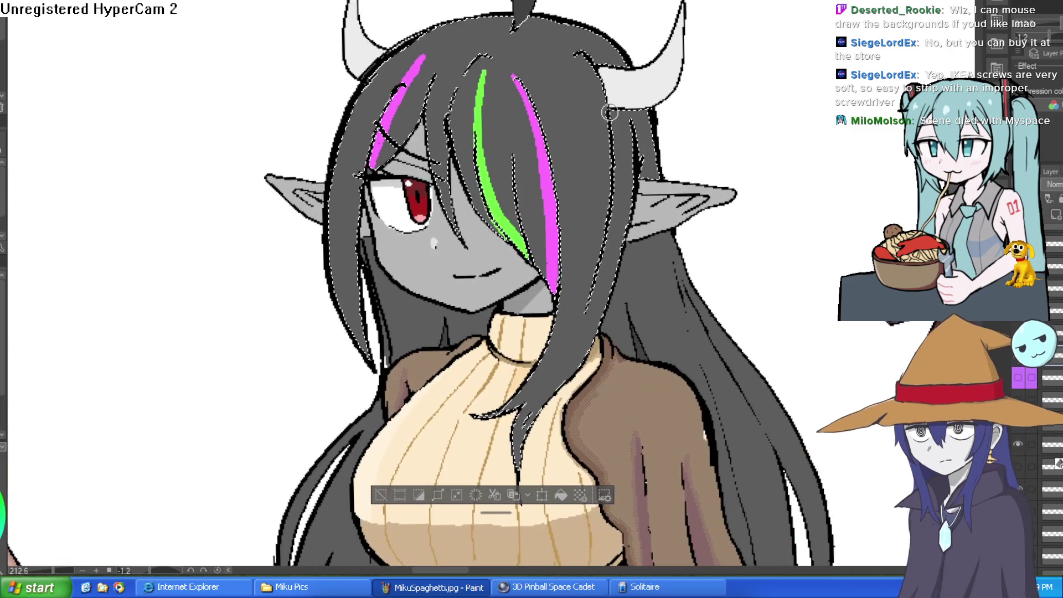
mouse_move(591, 300)
mouse_down()
mouse_move(523, 408)
mouse_move(517, 456)
mouse_move(515, 432)
mouse_move(575, 332)
mouse_up()
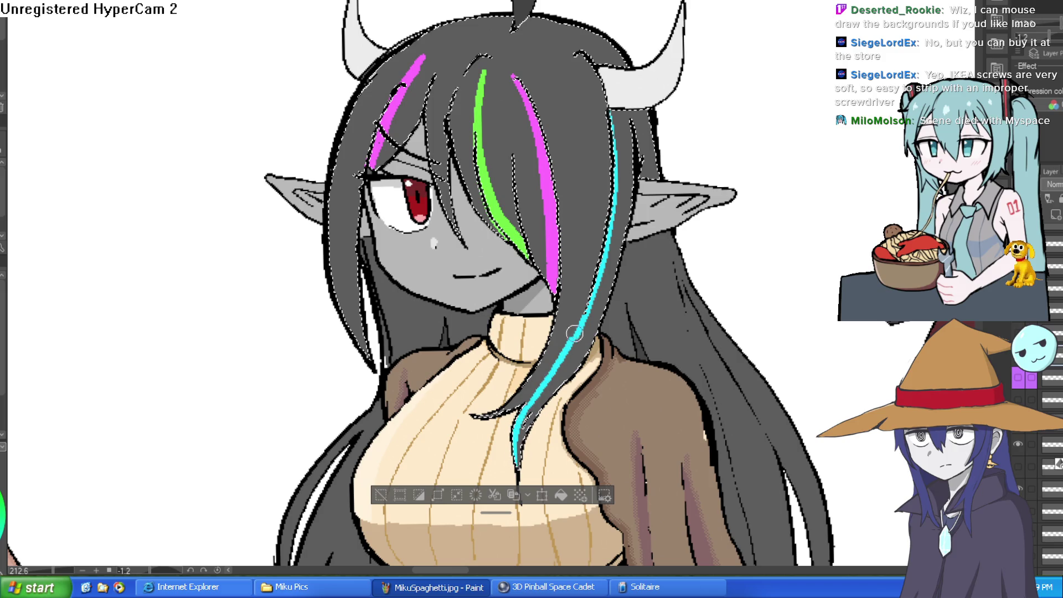
scroll(609, 116, up, 2)
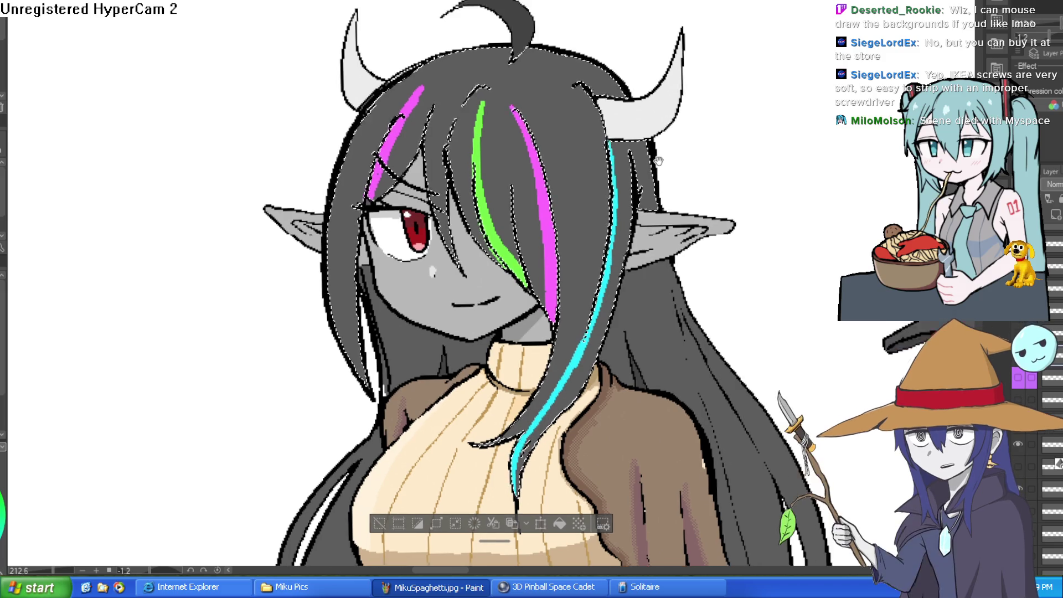
drag(583, 83, 571, 91)
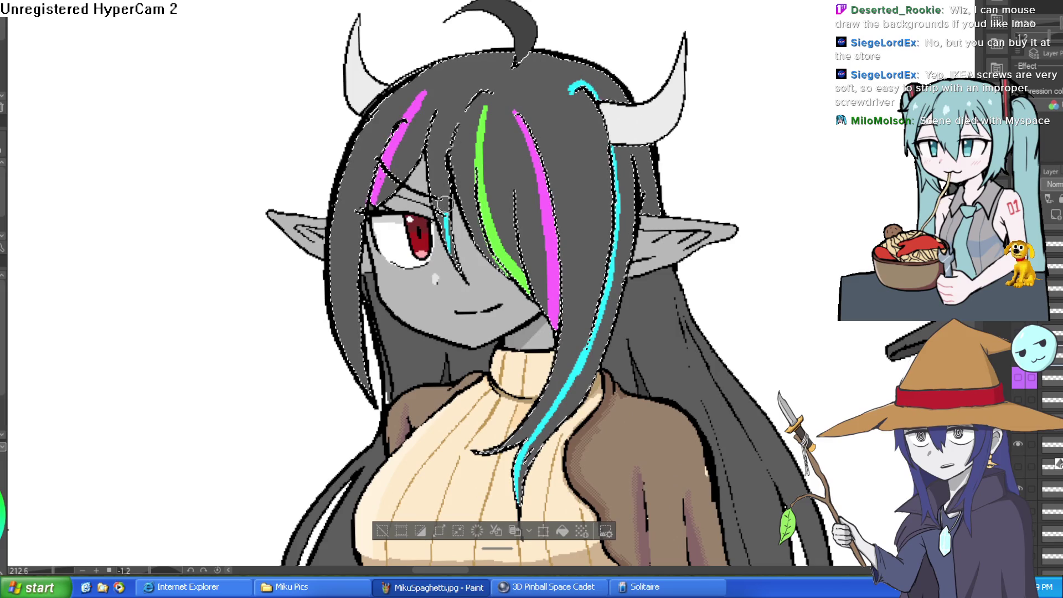
drag(449, 247, 494, 75)
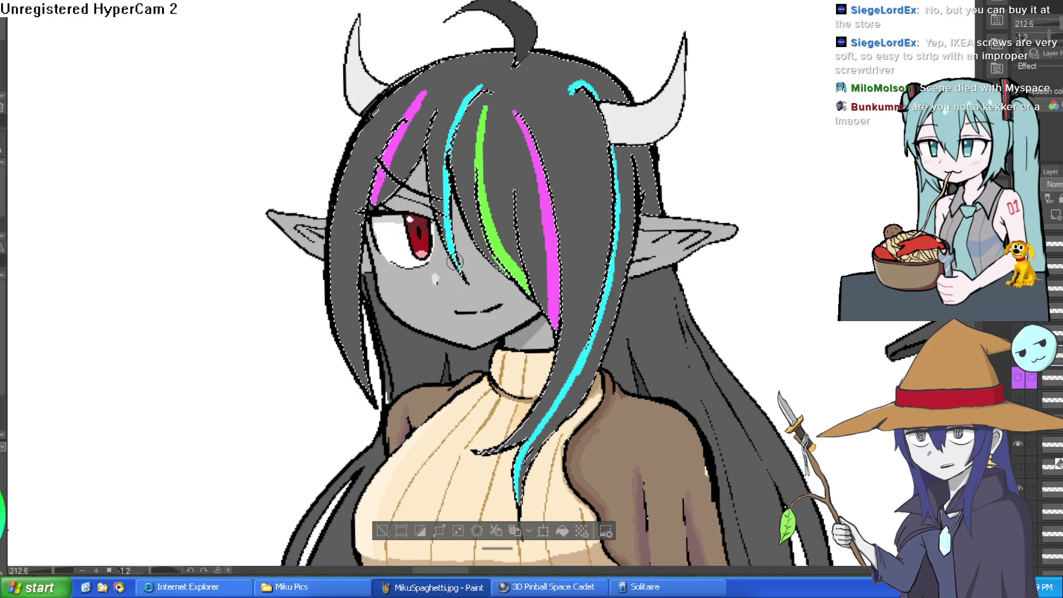
scroll(498, 155, up, 3)
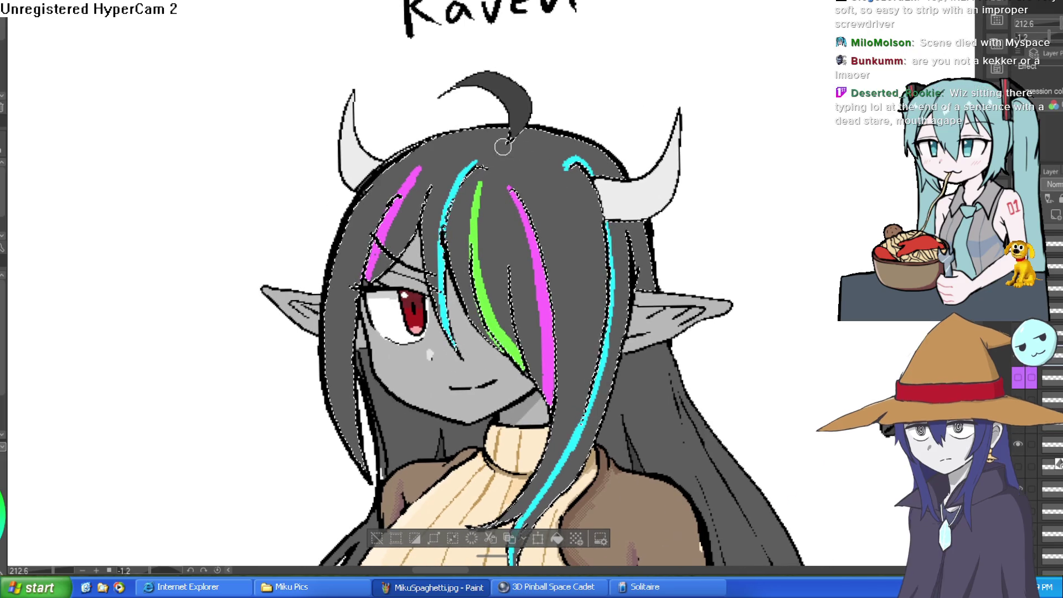
scroll(503, 147, up, 3)
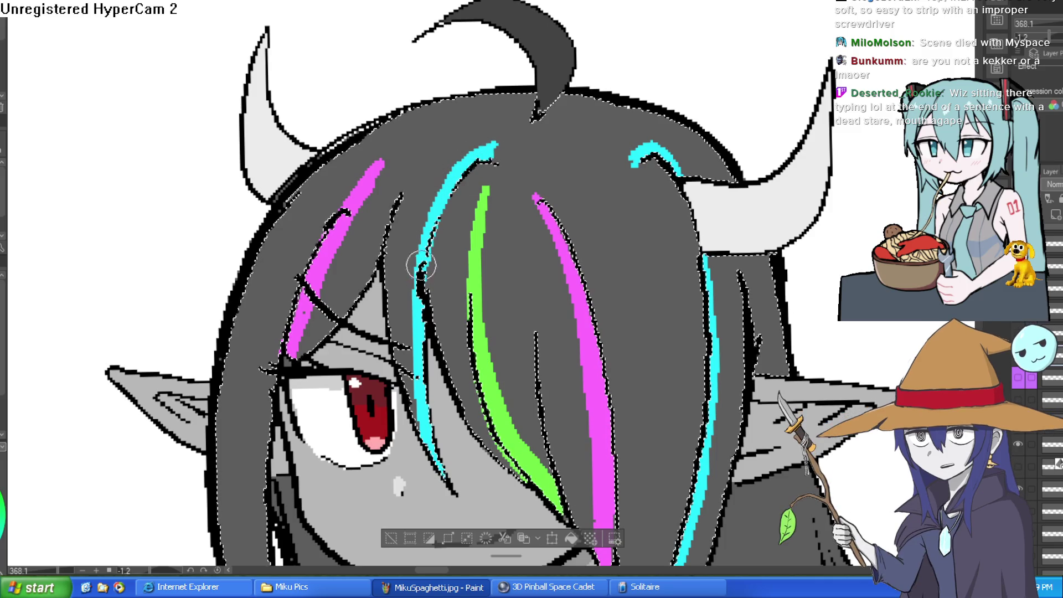
scroll(603, 305, down, 5)
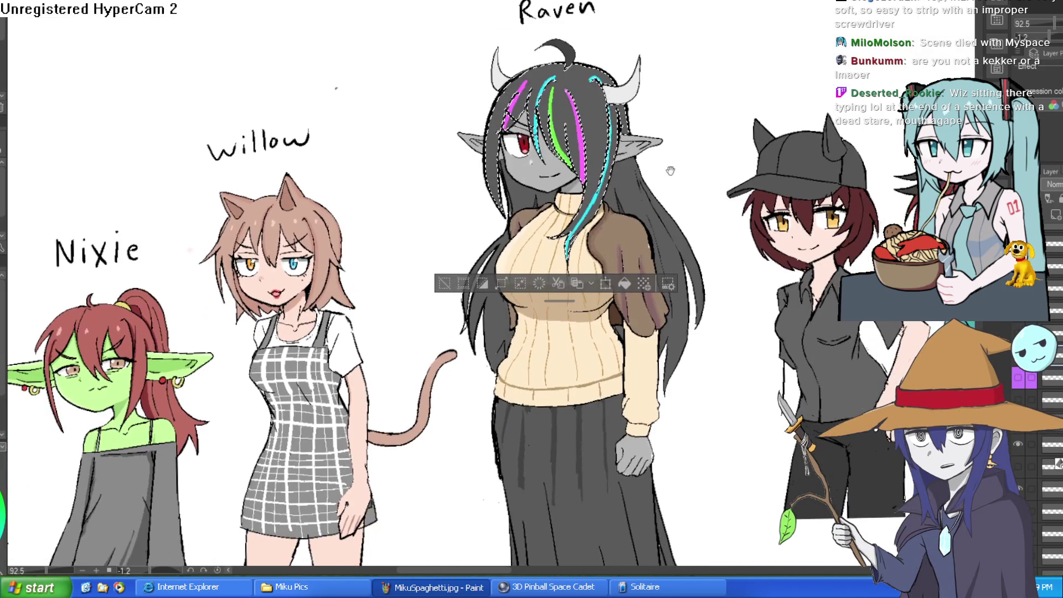
drag(670, 171, 667, 178)
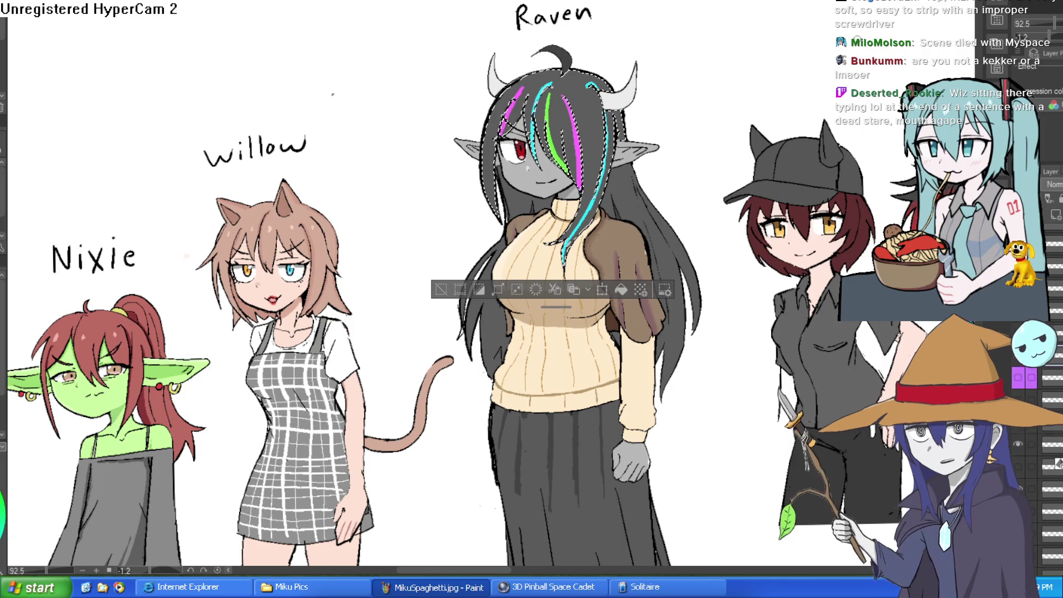
scroll(658, 147, up, 5)
scroll(658, 147, down, 3)
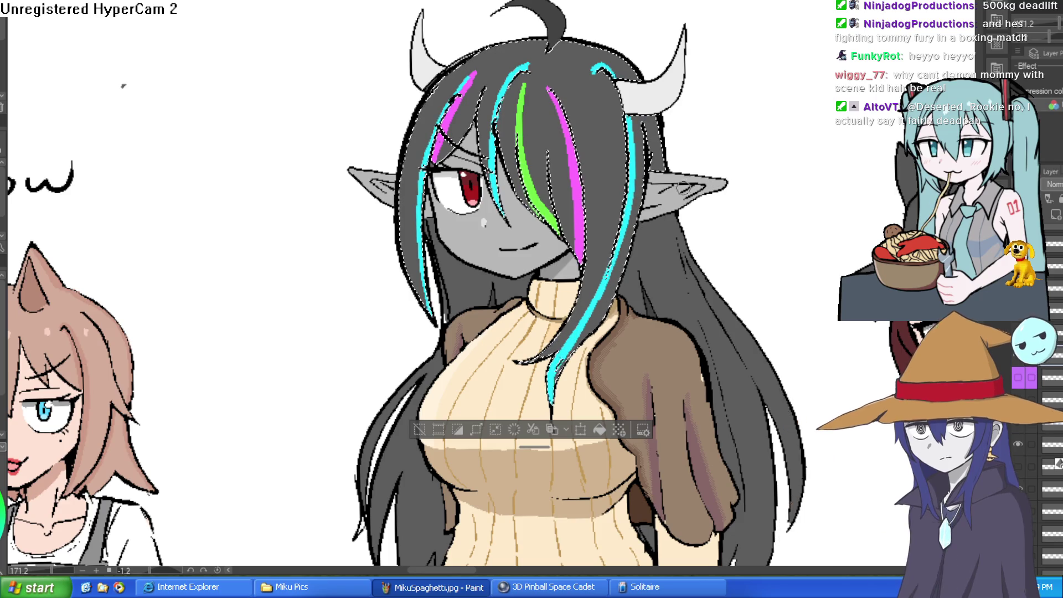
scroll(654, 210, down, 5)
scroll(670, 179, up, 5)
mouse_move(670, 179)
mouse_down()
mouse_move(634, 208)
mouse_move(638, 240)
mouse_up()
scroll(637, 222, down, 3)
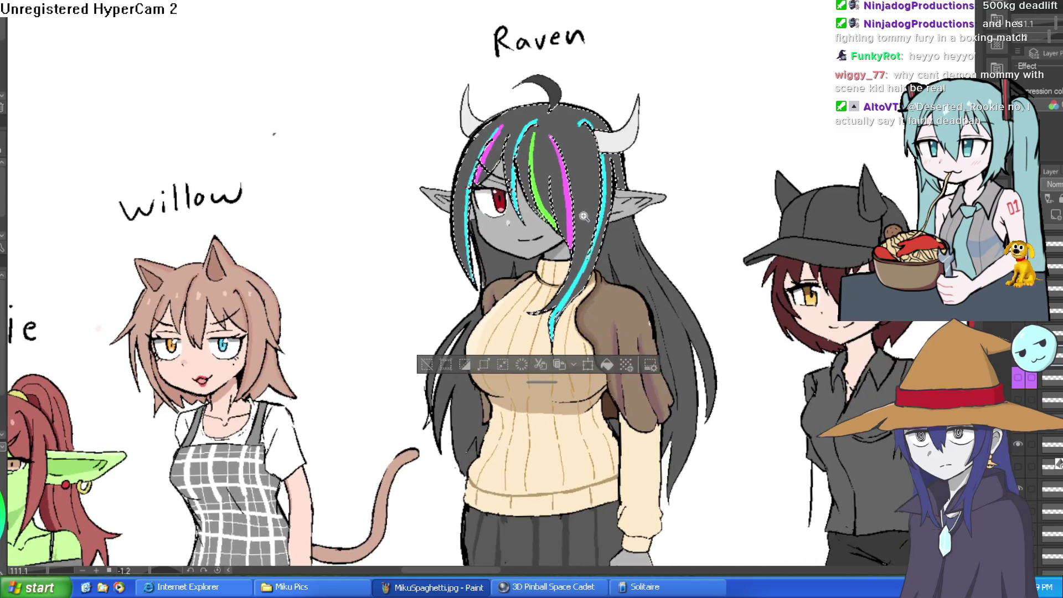
scroll(585, 216, up, 6)
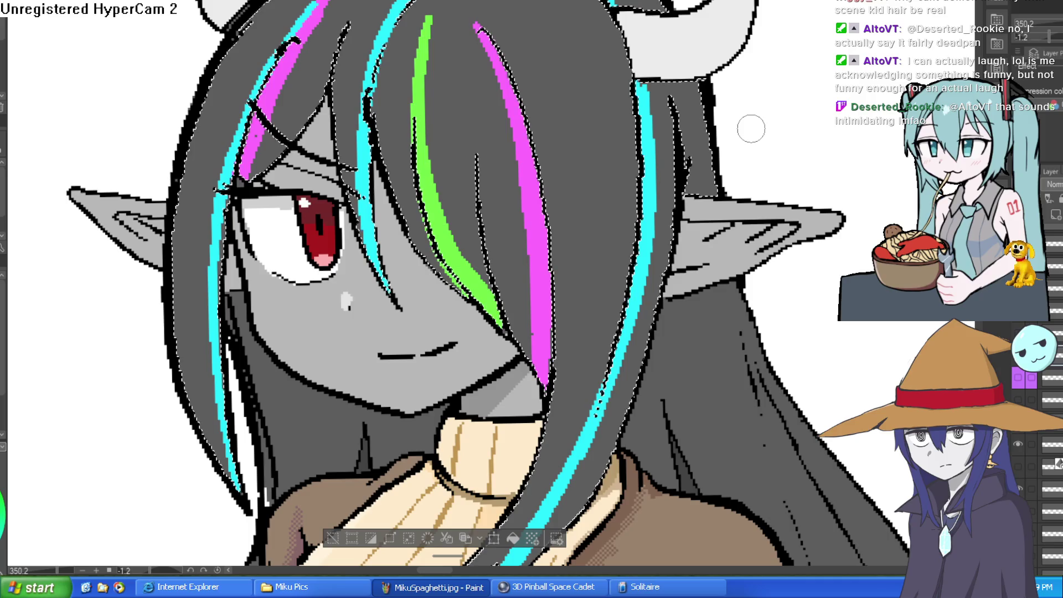
scroll(740, 363, down, 2)
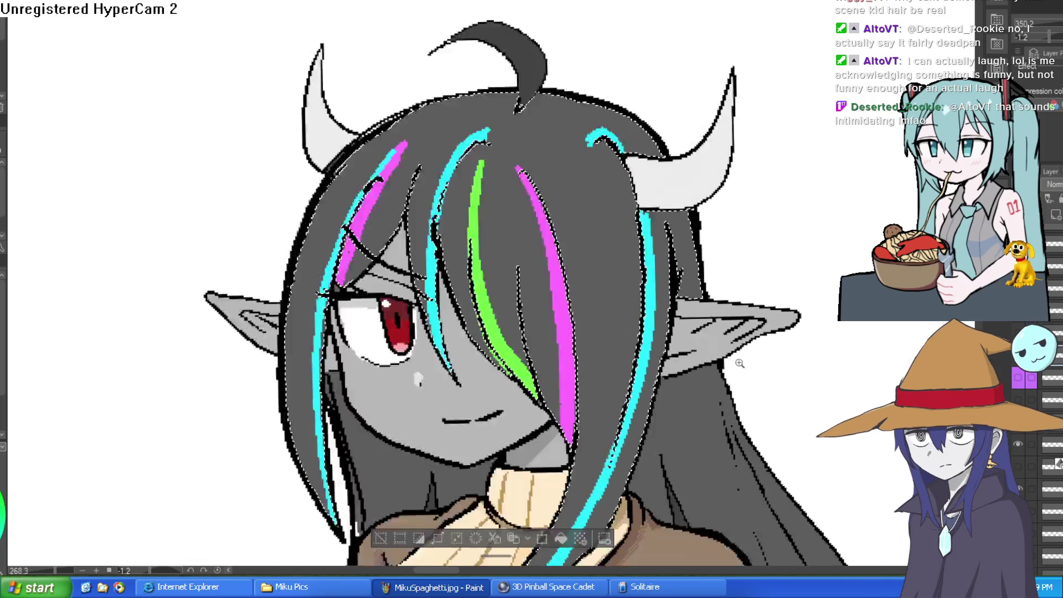
scroll(740, 363, down, 2)
drag(775, 349, 781, 240)
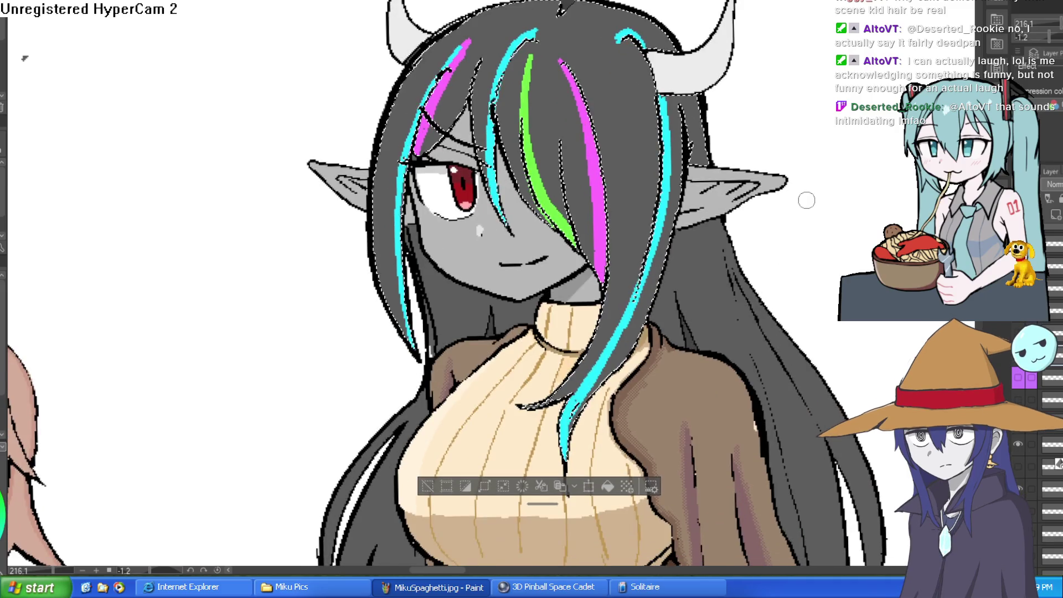
Step: Frame Raven's whole head, then hide the glasses and pearl necklace so her red eye shows
click(1018, 380)
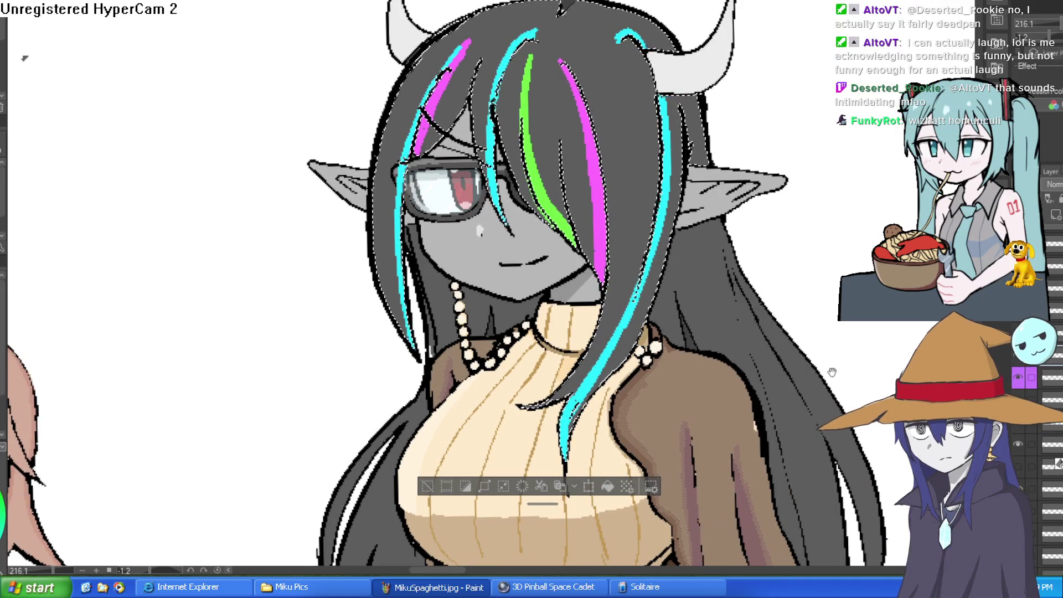
drag(832, 373, 859, 335)
drag(641, 136, 623, 210)
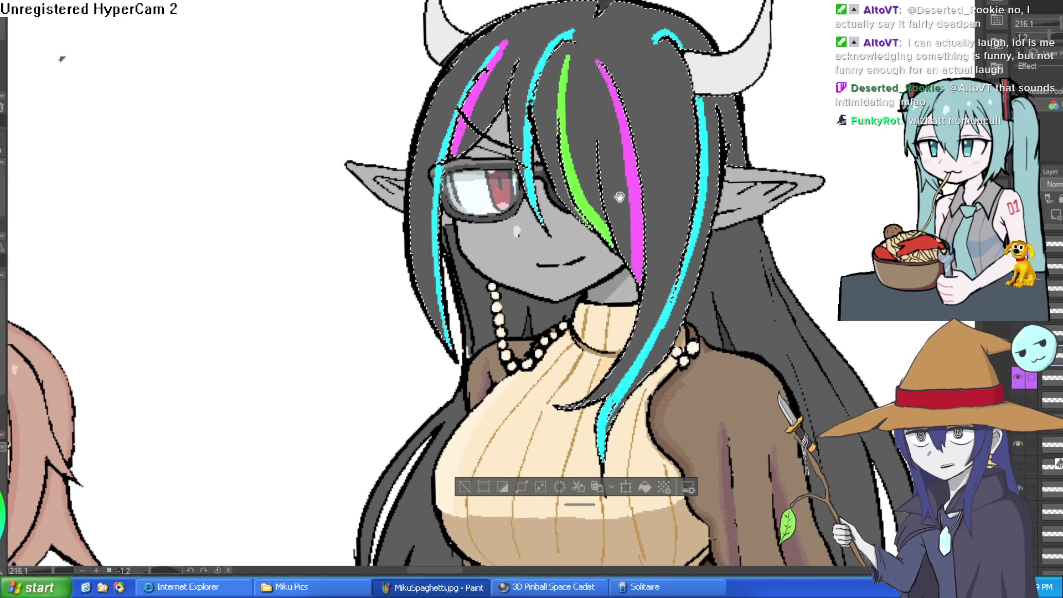
scroll(515, 242, up, 4)
mouse_move(742, 249)
mouse_down()
mouse_move(641, 324)
mouse_move(721, 268)
mouse_up()
scroll(714, 244, down, 5)
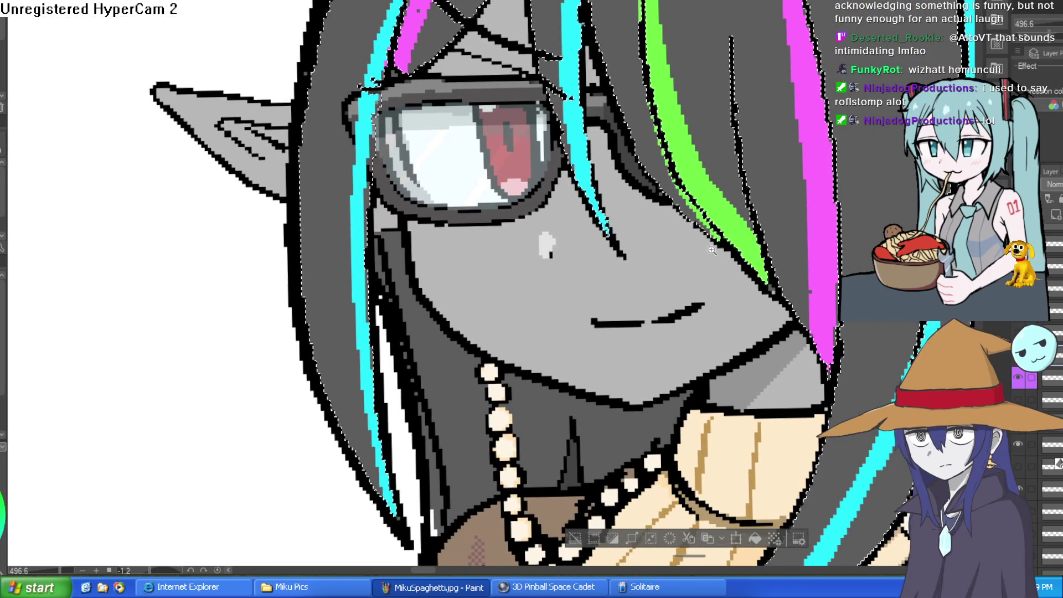
scroll(714, 244, up, 4)
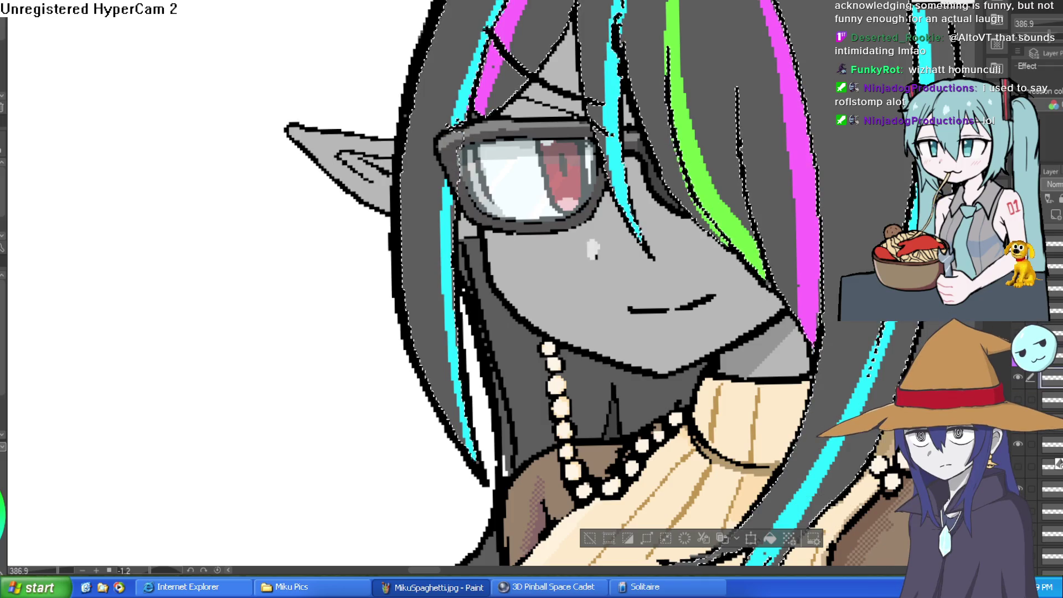
drag(853, 344, 740, 352)
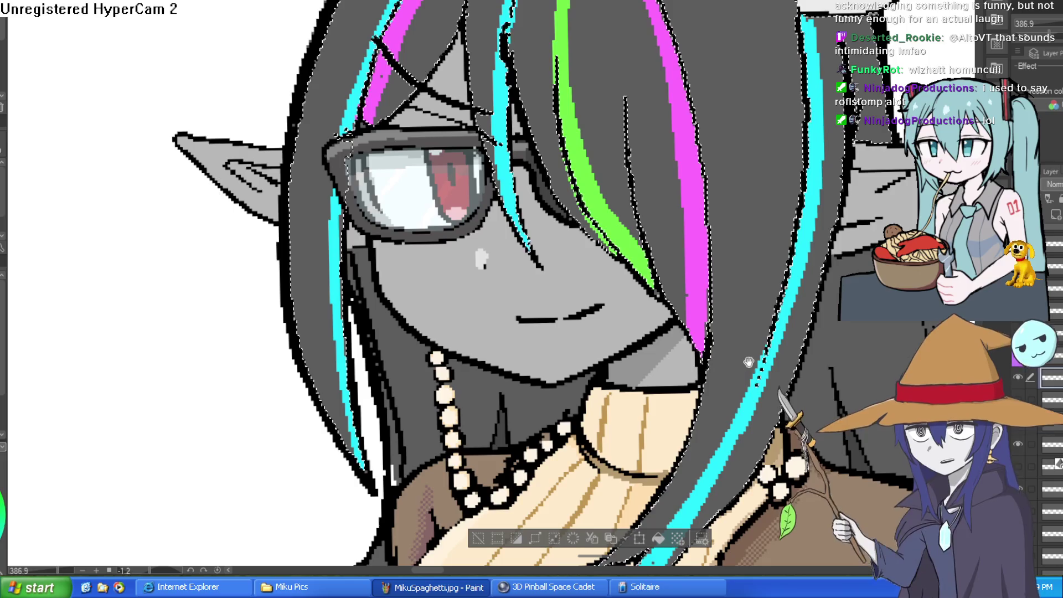
scroll(720, 321, down, 4)
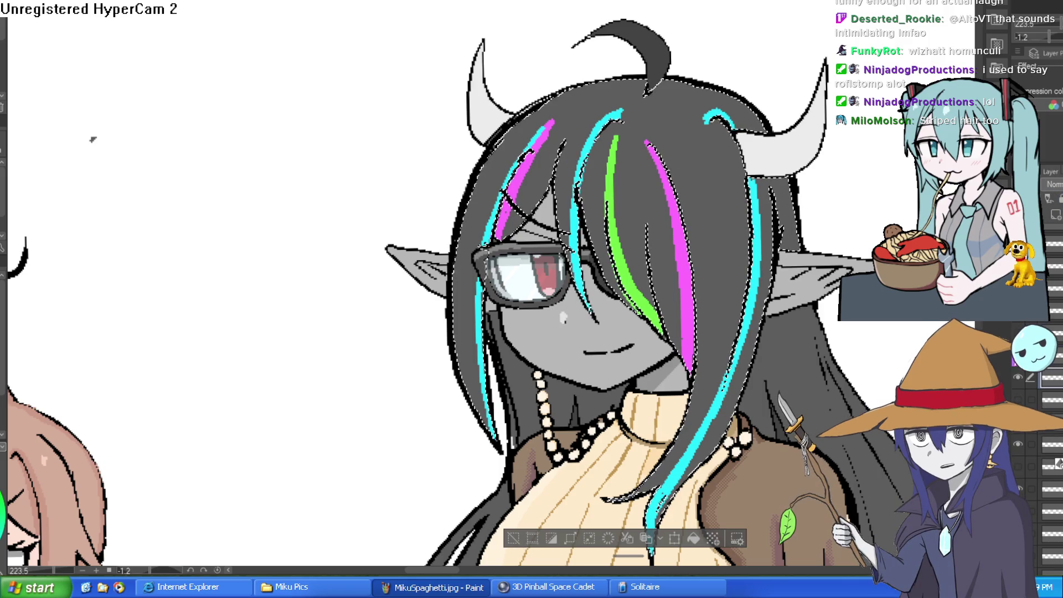
key(ctrl+z)
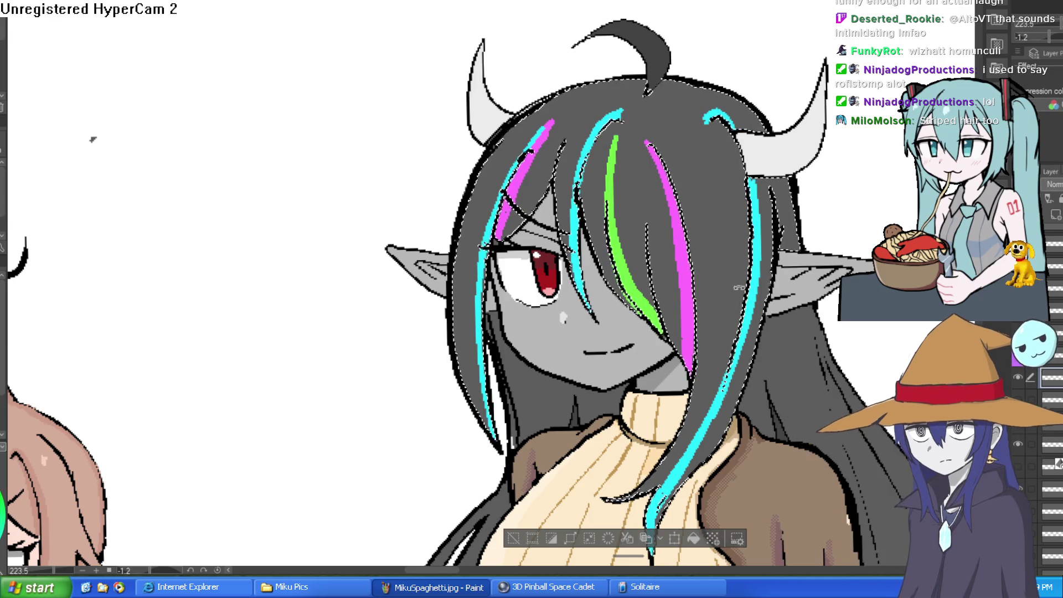
Step: Enlarge the brush and paint white diagonal stripes across Raven's dark hair and bangs
drag(91, 136, 77, 197)
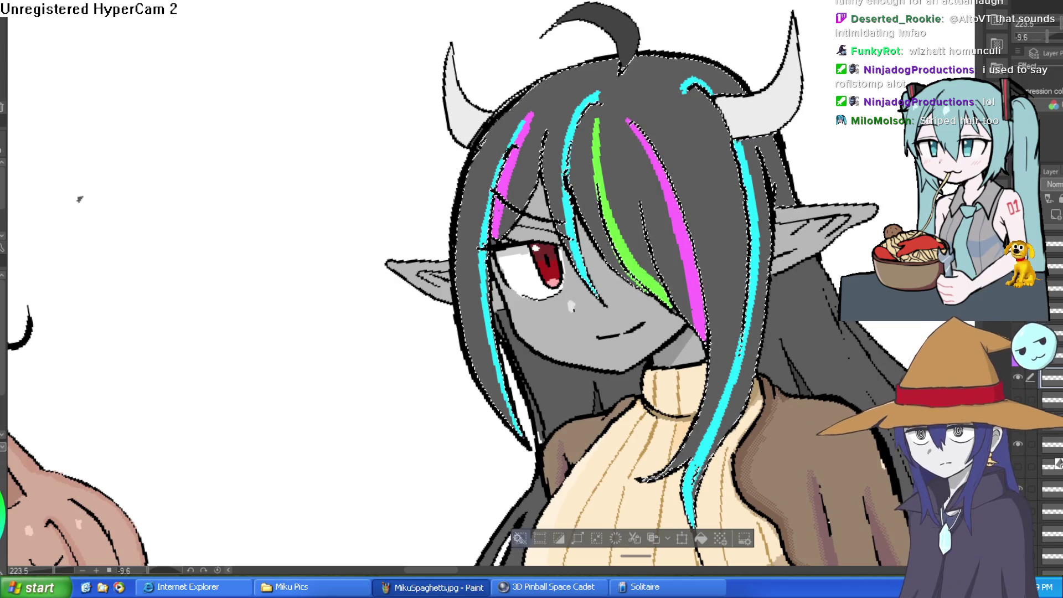
click(649, 366)
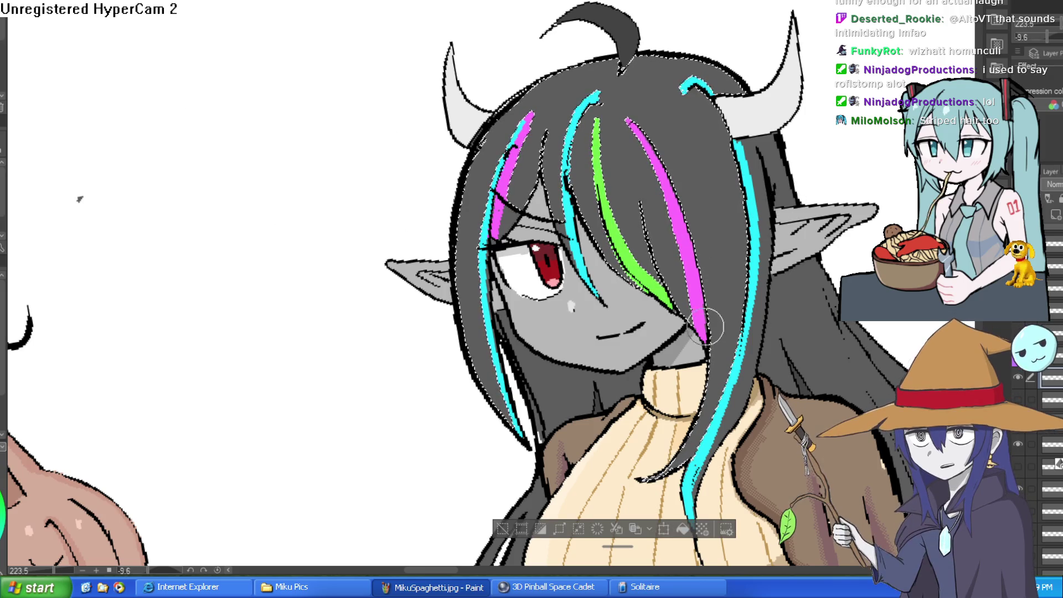
key(bracketright)
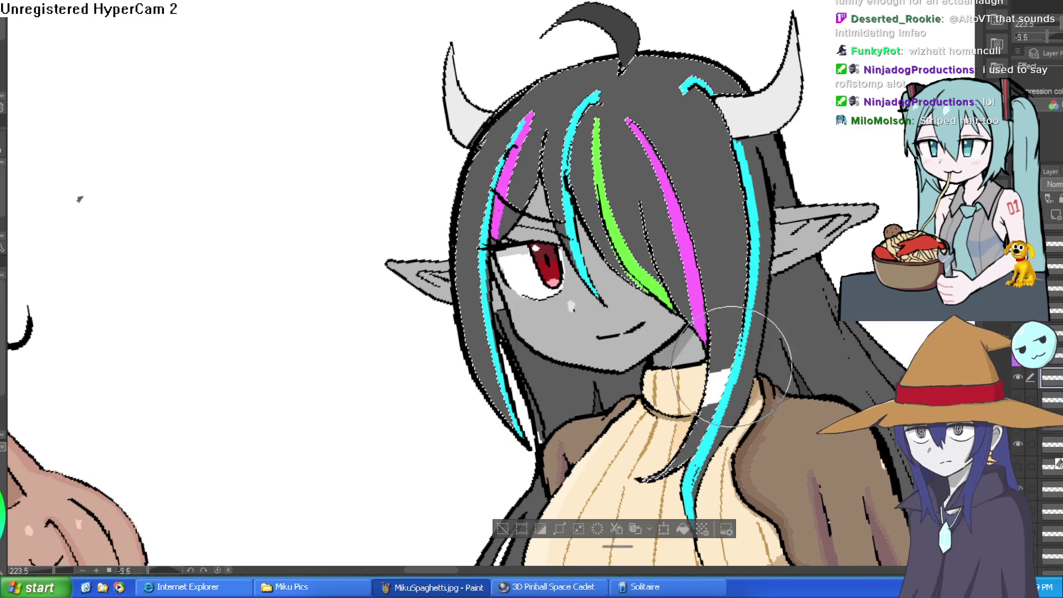
mouse_move(748, 216)
mouse_down()
mouse_move(642, 272)
mouse_move(591, 247)
mouse_move(688, 166)
mouse_up()
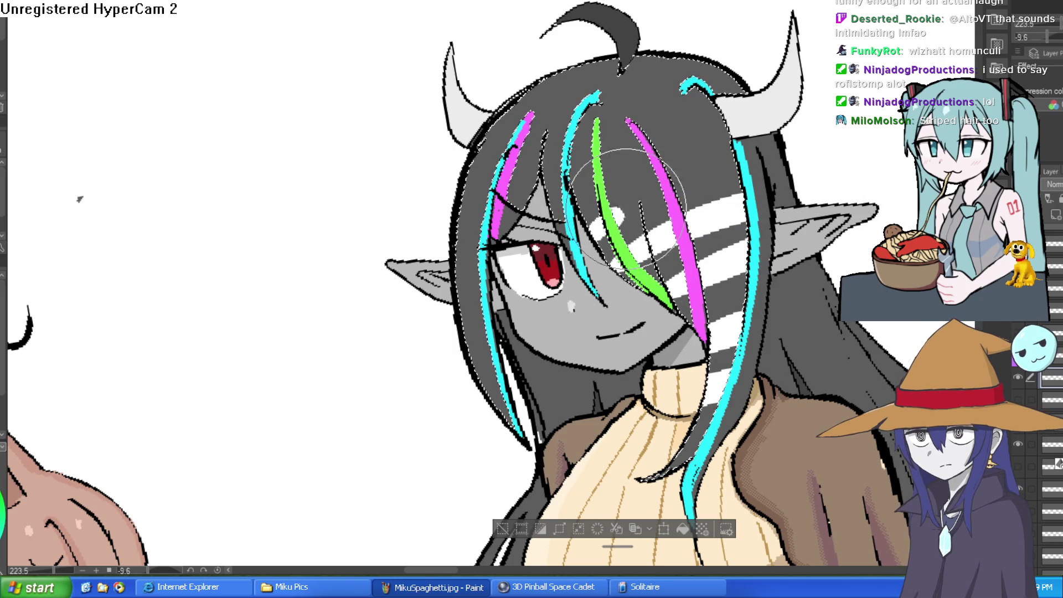
drag(720, 105, 620, 133)
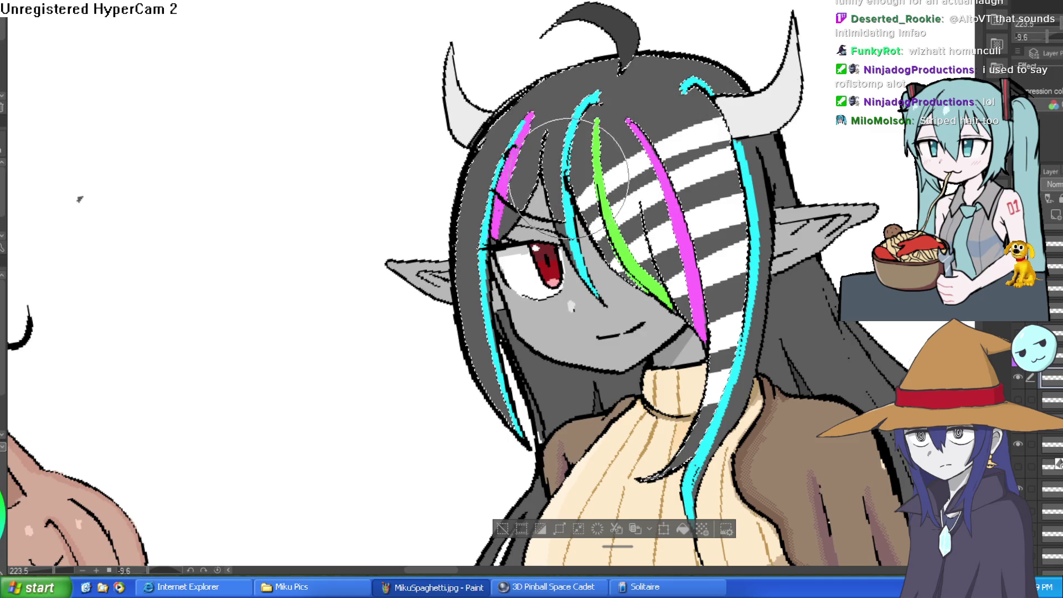
scroll(795, 164, down, 4)
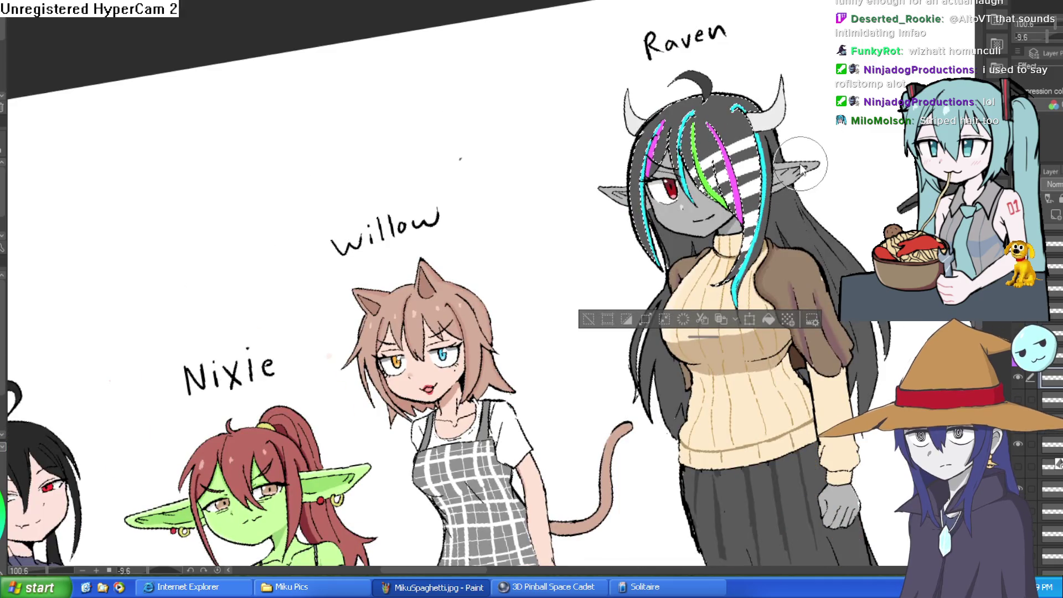
scroll(794, 163, up, 3)
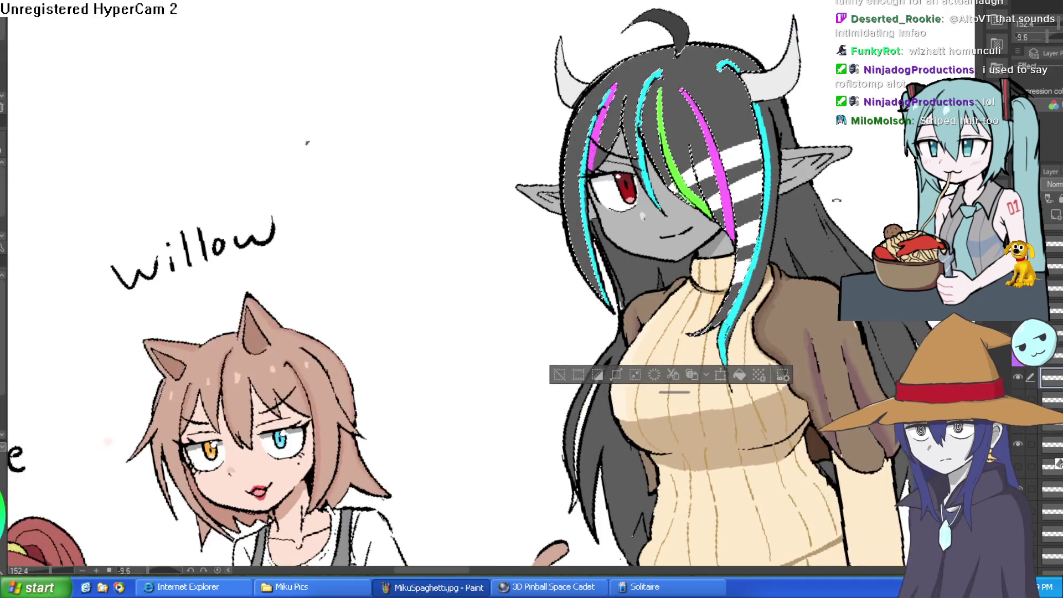
drag(801, 226, 786, 228)
Step: Undo the white stripes and repaint the black-and-white stripes from the fringe up to the horn
key(ctrl+z)
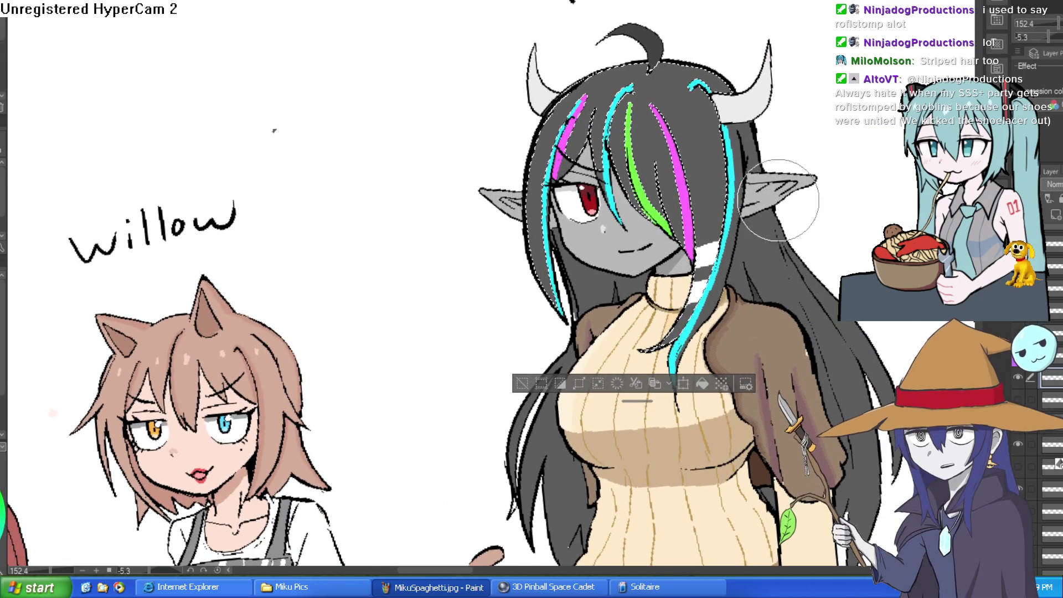
scroll(698, 221, up, 5)
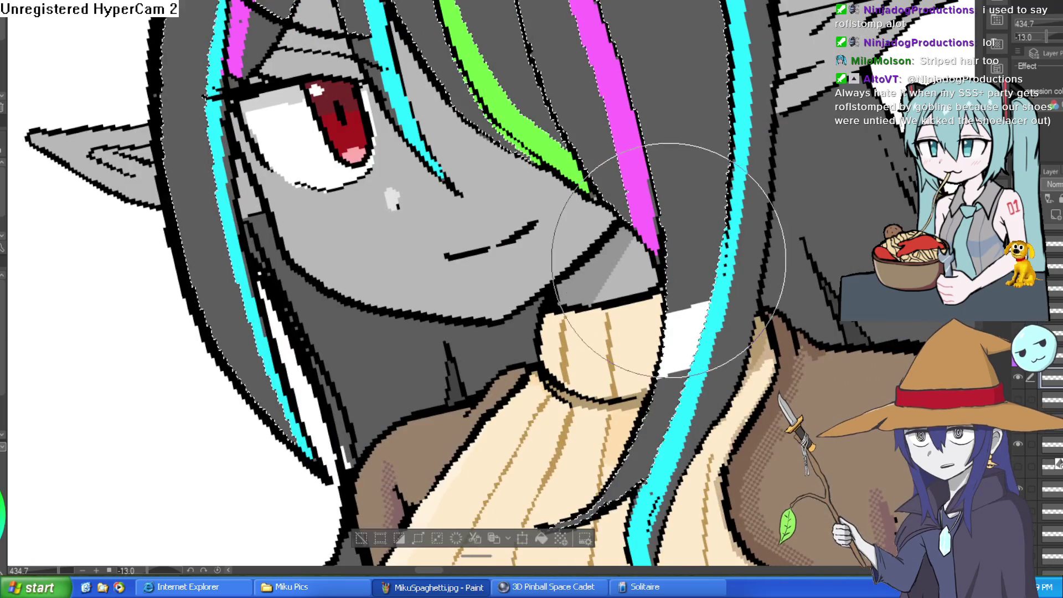
mouse_move(642, 139)
mouse_down()
mouse_move(620, 222)
mouse_move(653, 142)
mouse_move(640, 167)
mouse_move(581, 177)
mouse_move(695, 116)
mouse_move(698, 181)
mouse_move(554, 149)
mouse_up()
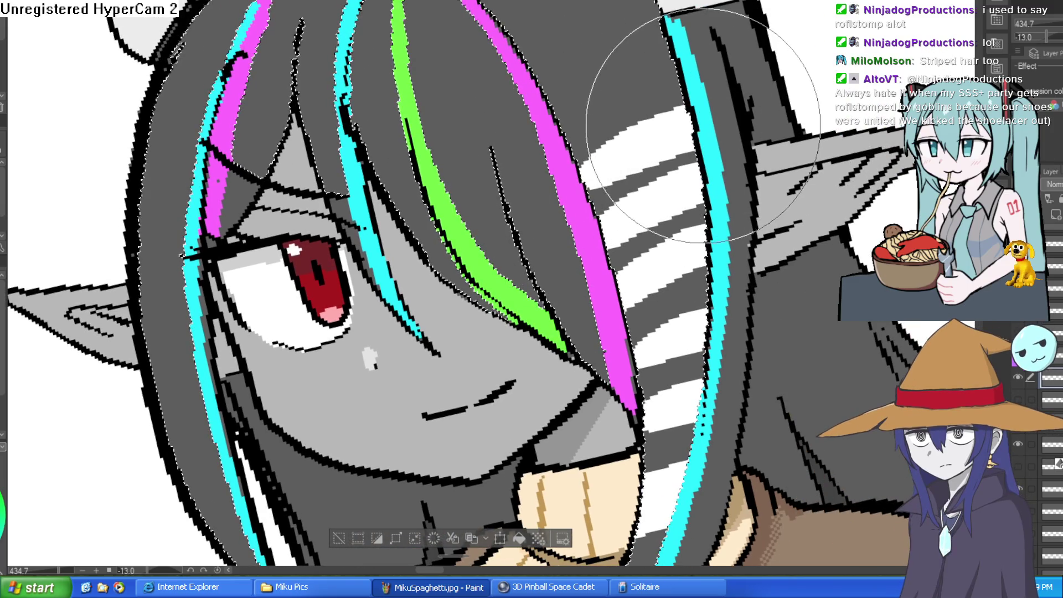
scroll(720, 244, down, 5)
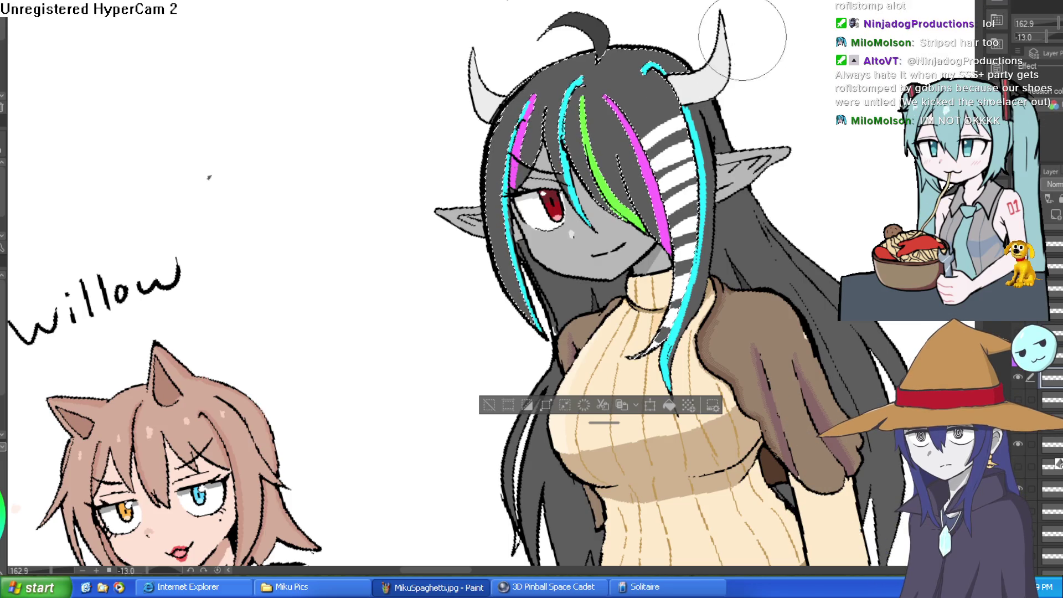
drag(653, 108, 657, 73)
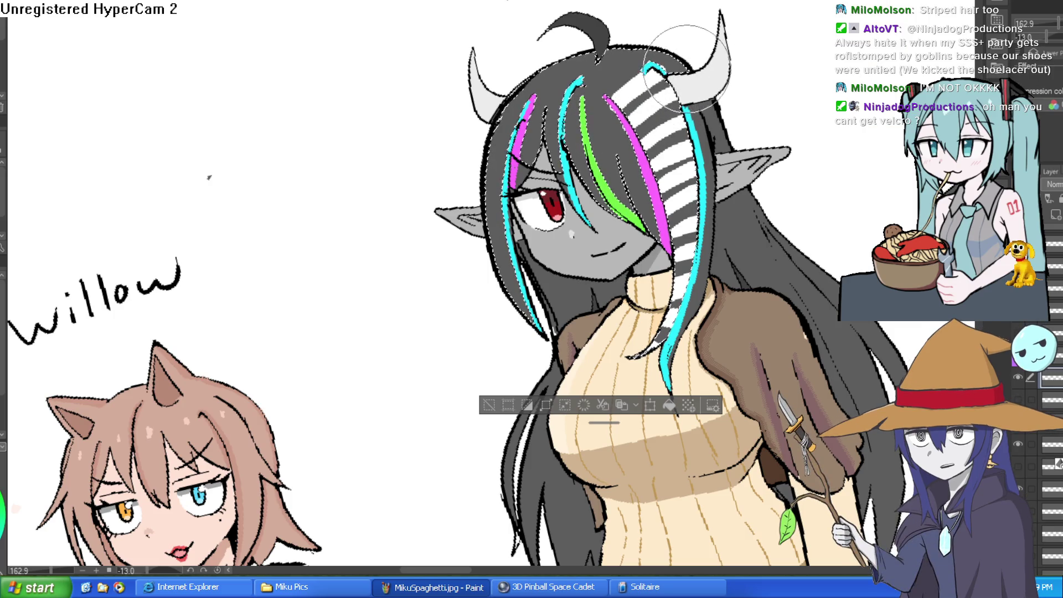
scroll(672, 115, down, 5)
scroll(720, 150, up, 2)
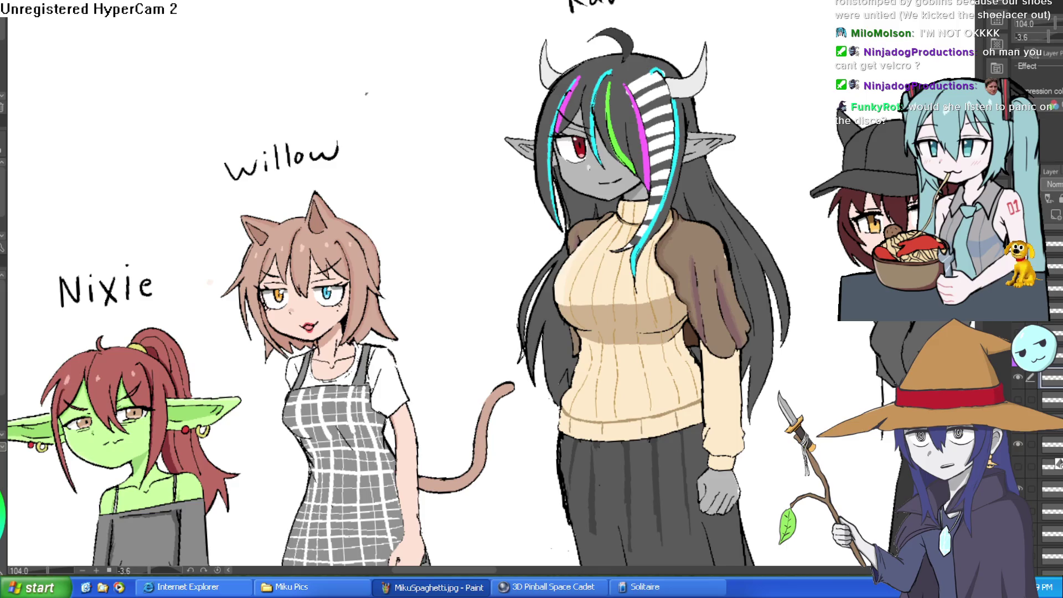
Step: Create a marching-ants selection around Raven's hair with the selection tool
ctrl+click(1053, 243)
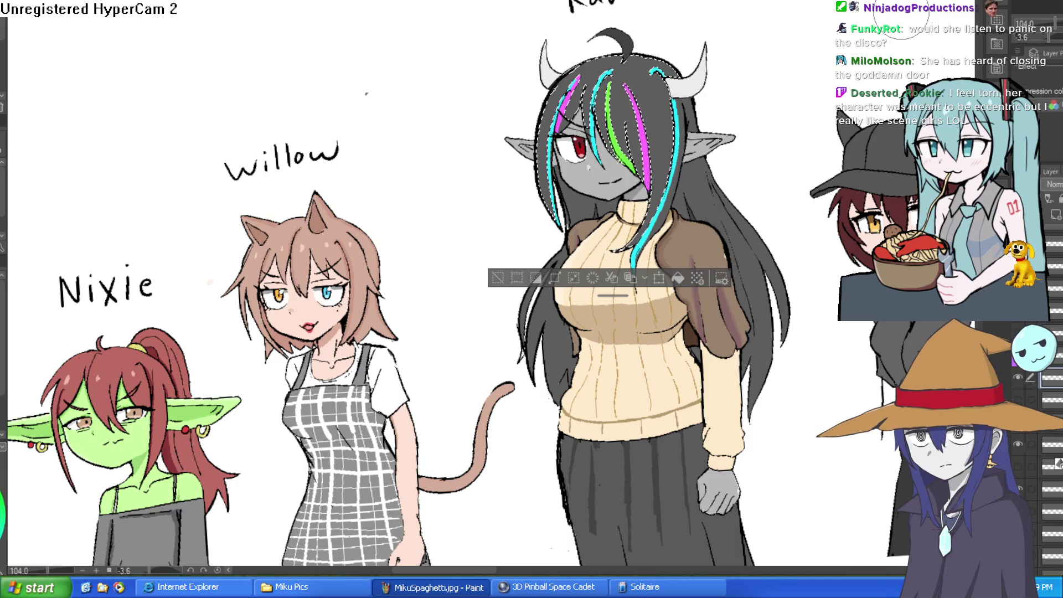
Step: Add a small white dab to Raven's striped hair streak, then return to the full lineup
scroll(639, 232, up, 4)
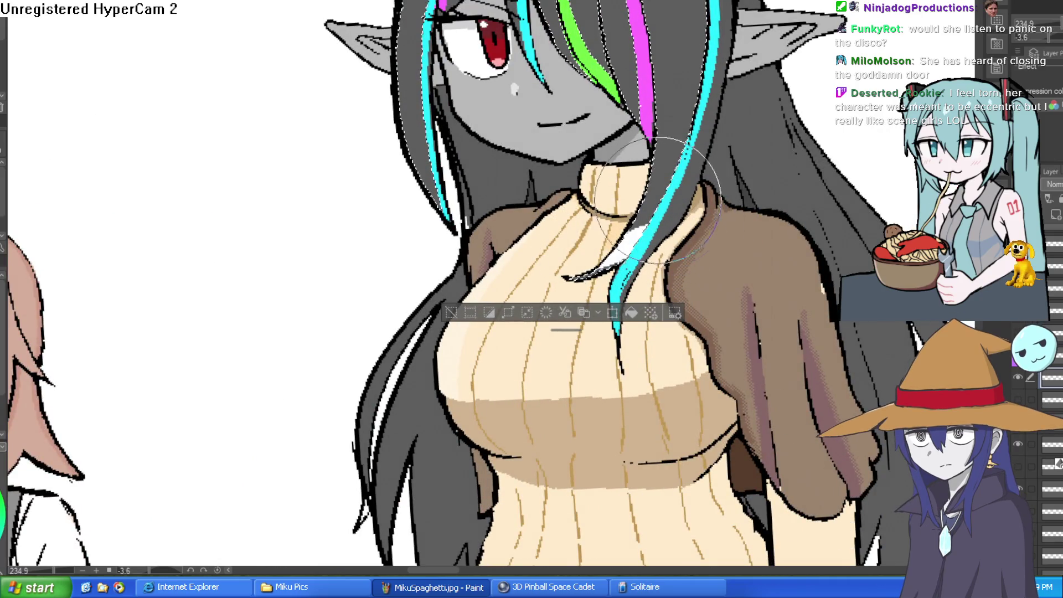
scroll(717, 174, up, 2)
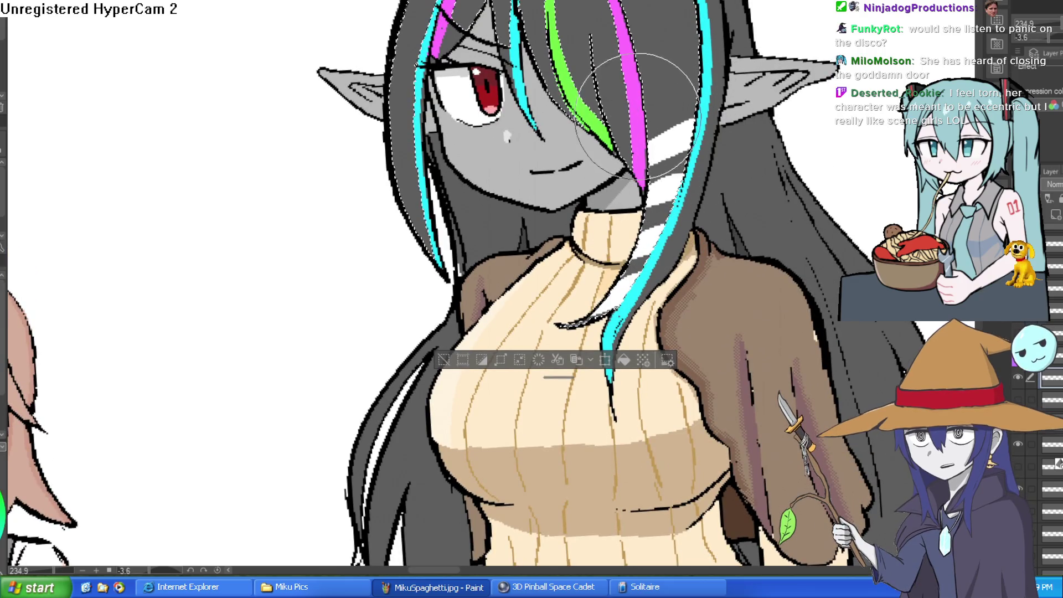
scroll(637, 116, up, 3)
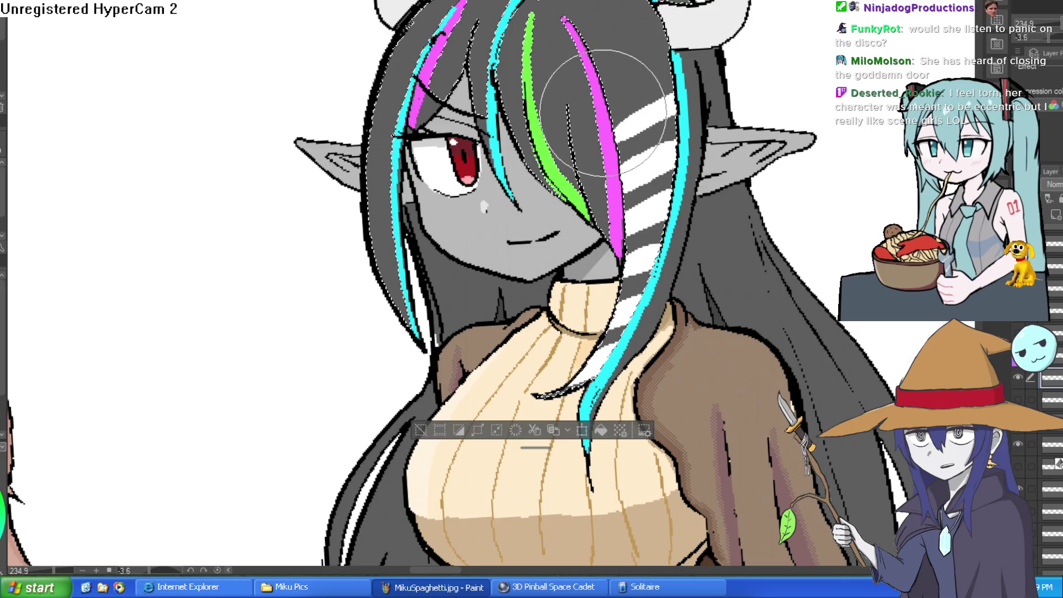
click(601, 67)
scroll(600, 65, down, 5)
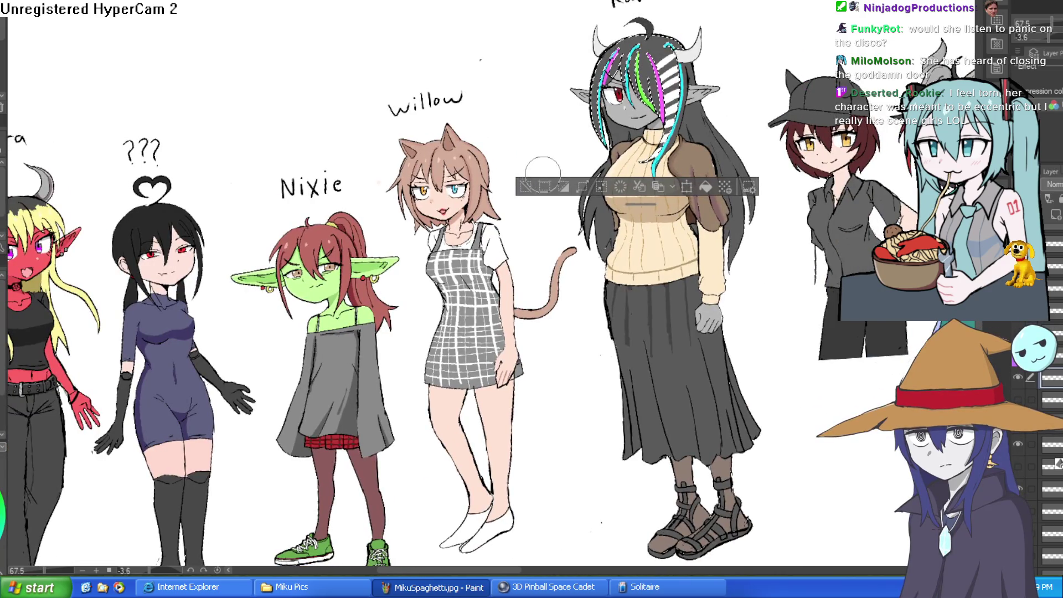
scroll(542, 172, down, 2)
mouse_move(637, 183)
mouse_down()
mouse_move(718, 196)
mouse_move(724, 209)
mouse_up()
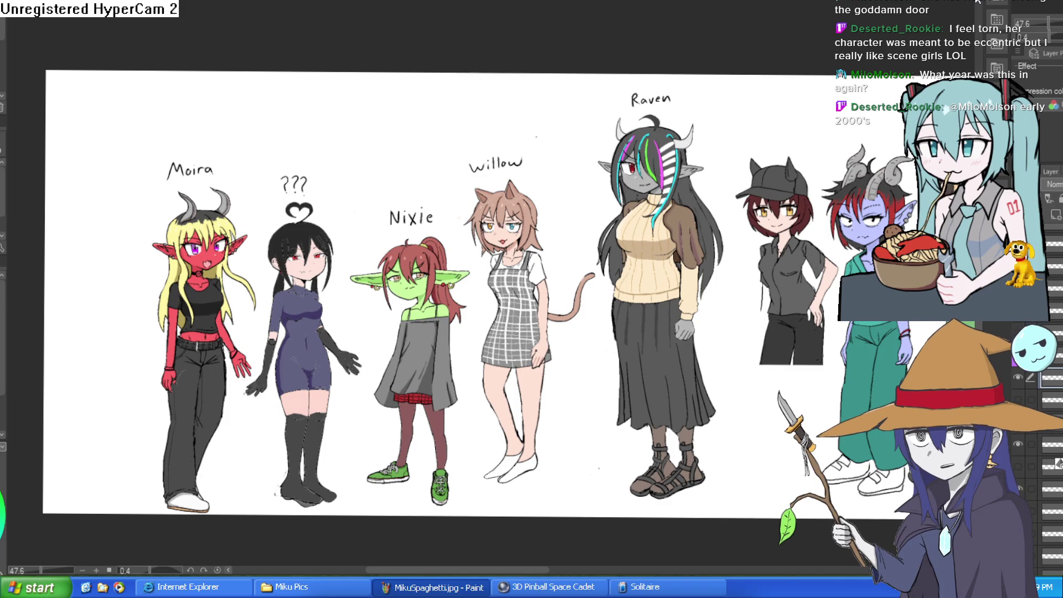
mouse_move(721, 169)
mouse_down()
mouse_move(696, 211)
mouse_move(743, 190)
mouse_move(757, 204)
mouse_up()
scroll(696, 211, up, 5)
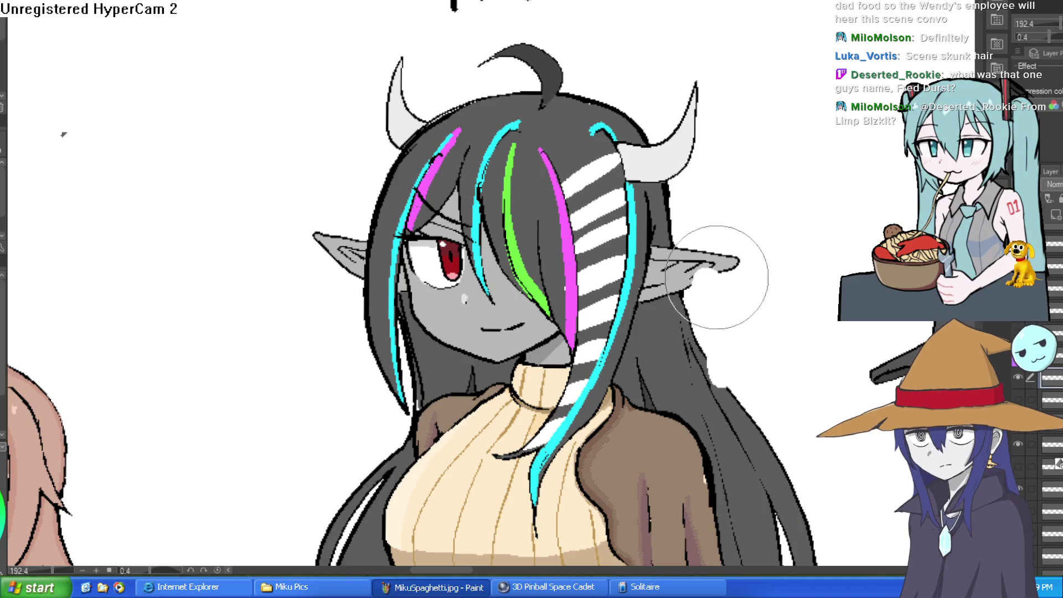
Step: Pan around Raven's sweater up close, then zoom out to about 88% to see the lineup
drag(844, 378, 805, 228)
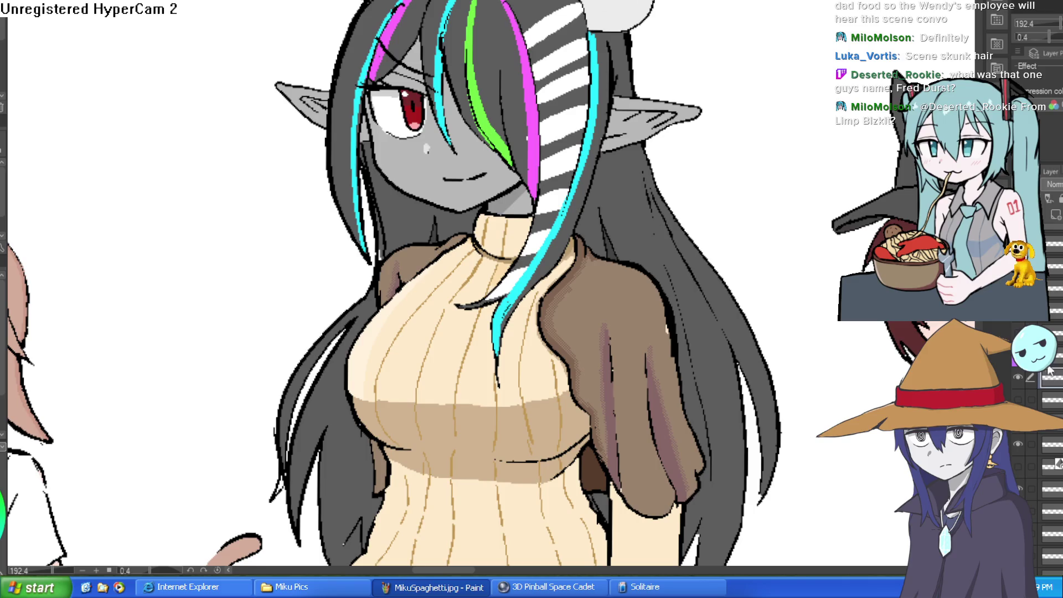
mouse_move(707, 206)
mouse_down()
mouse_move(687, 210)
mouse_move(682, 226)
mouse_up()
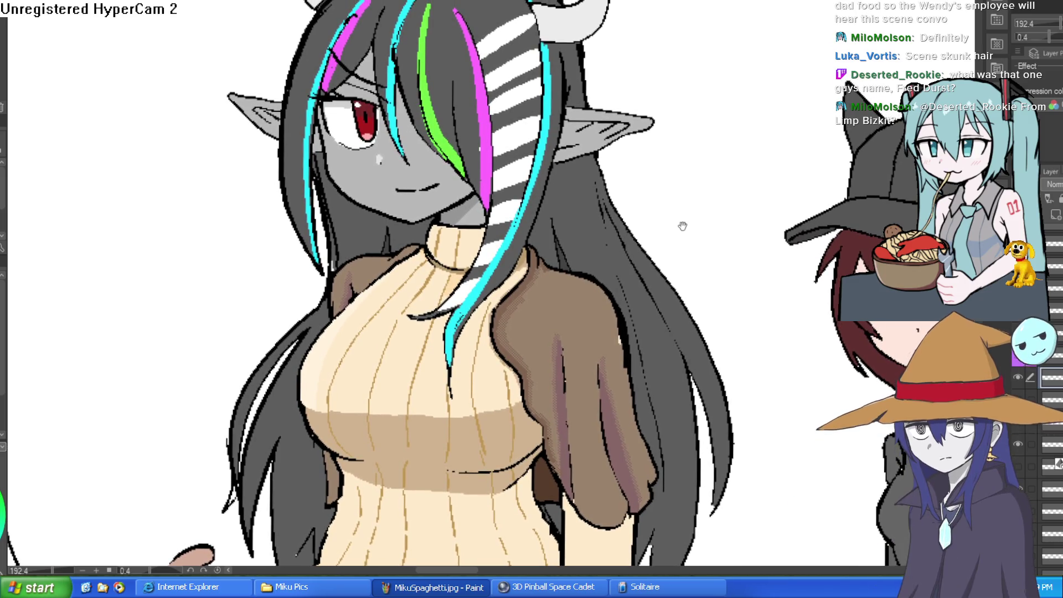
drag(683, 239, 679, 261)
scroll(679, 262, down, 5)
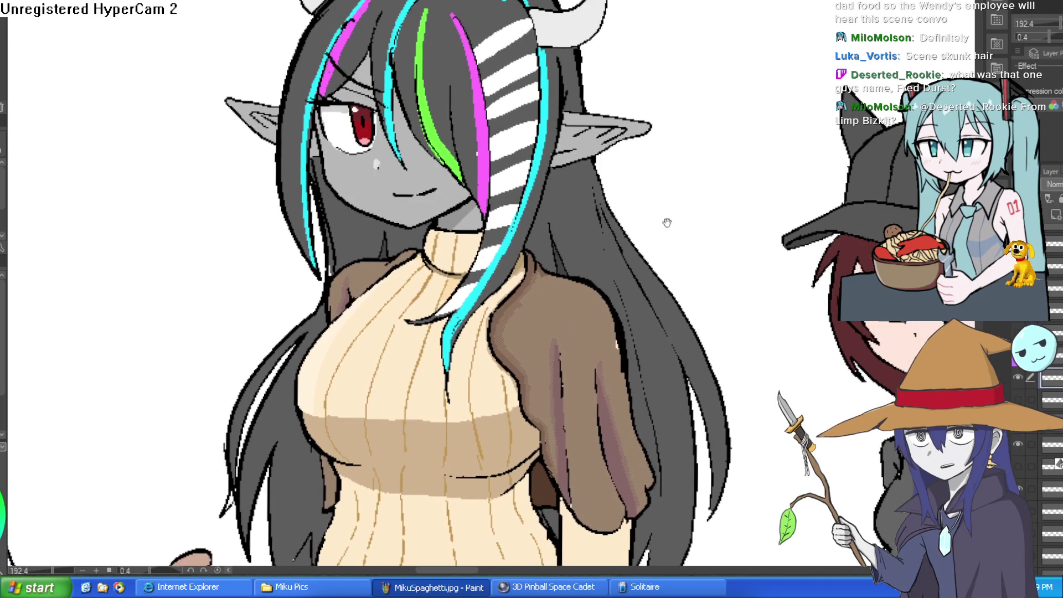
scroll(708, 255, down, 3)
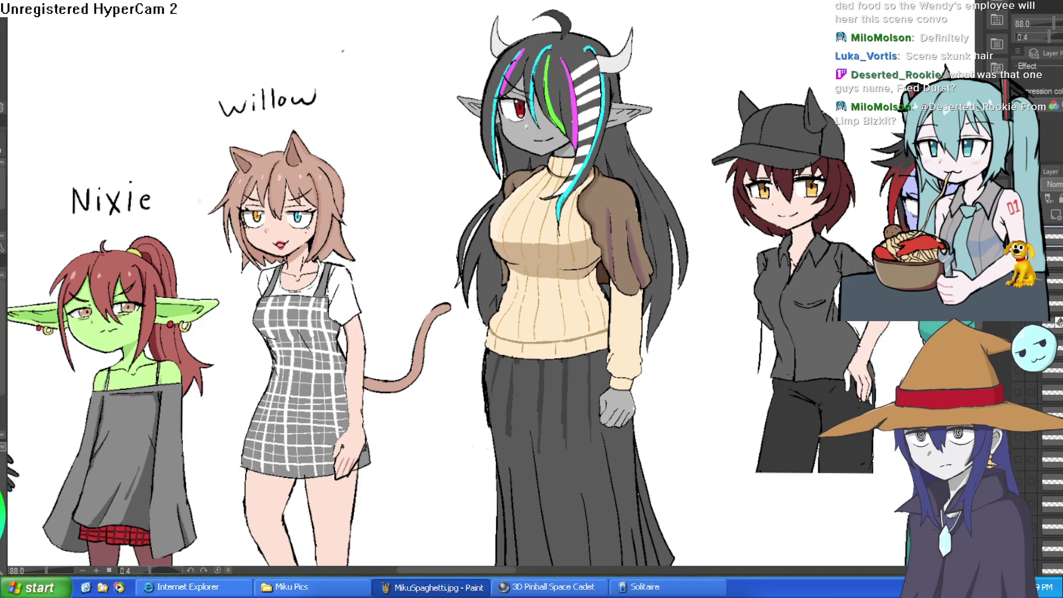
Step: Pan up and left and zoom out to about 59% to show the leftmost characters and feet
scroll(1022, 432, up, 2)
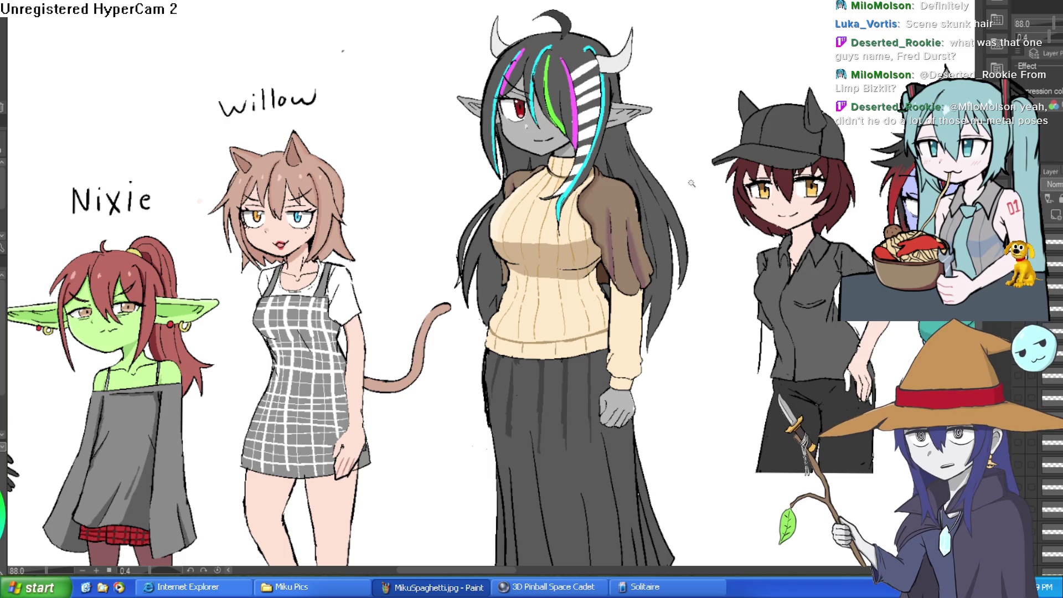
drag(694, 192, 670, 108)
scroll(671, 108, down, 3)
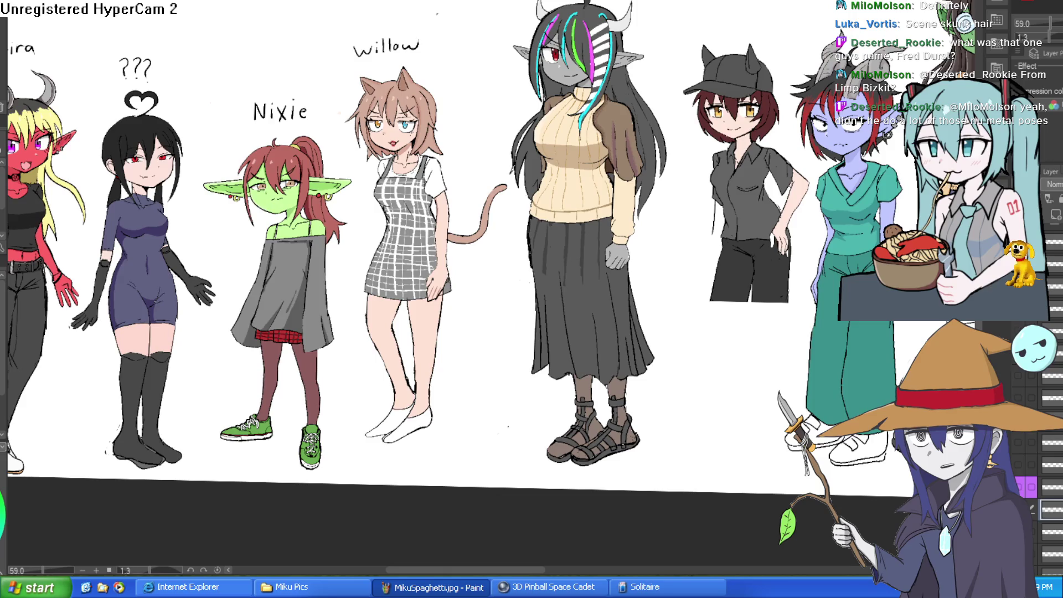
Step: Toggle Raven's colour layers to compare, leaving sweater, jacket and skirt hidden over her grey body
click(1049, 509)
click(1018, 488)
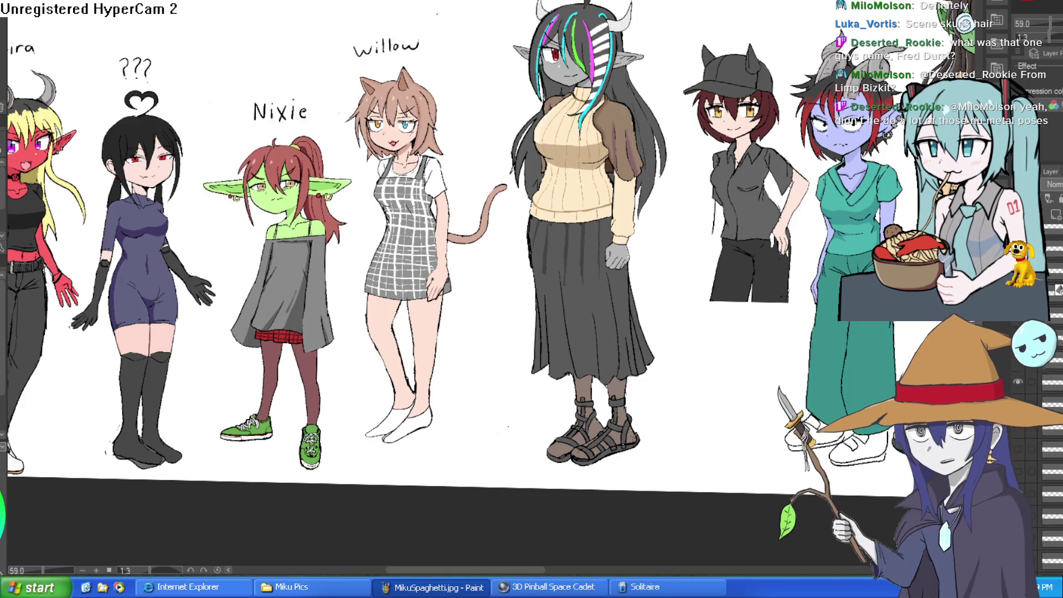
scroll(1047, 477, down, 3)
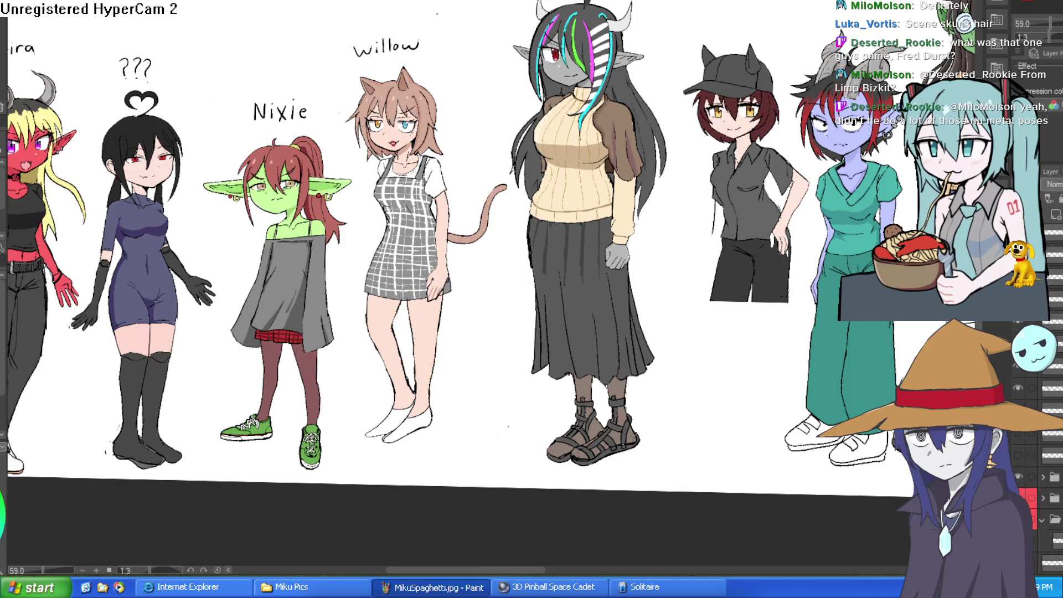
click(1020, 385)
click(1019, 383)
scroll(1042, 444, up, 3)
click(1020, 386)
click(1019, 385)
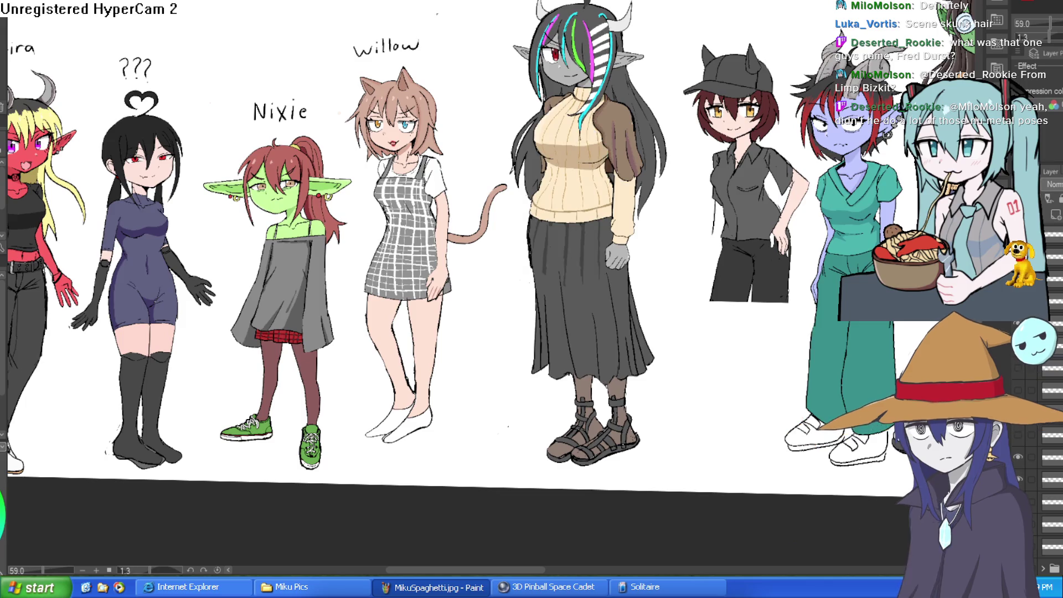
click(1019, 386)
click(1019, 385)
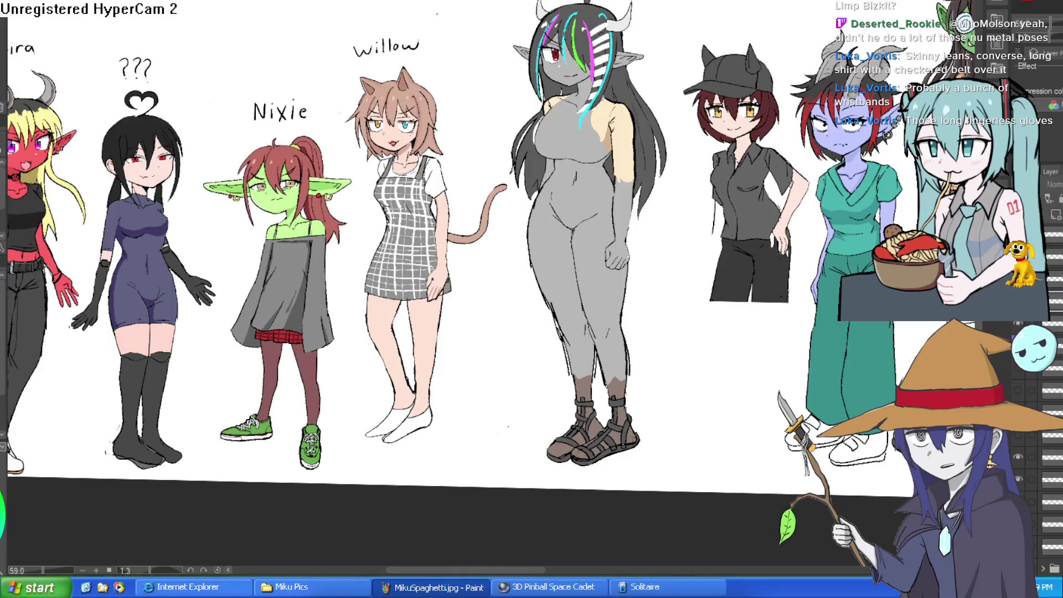
Step: Compare looks by toggling the sweater and skirt layers, leaving them visible without the brown jacket
click(1018, 324)
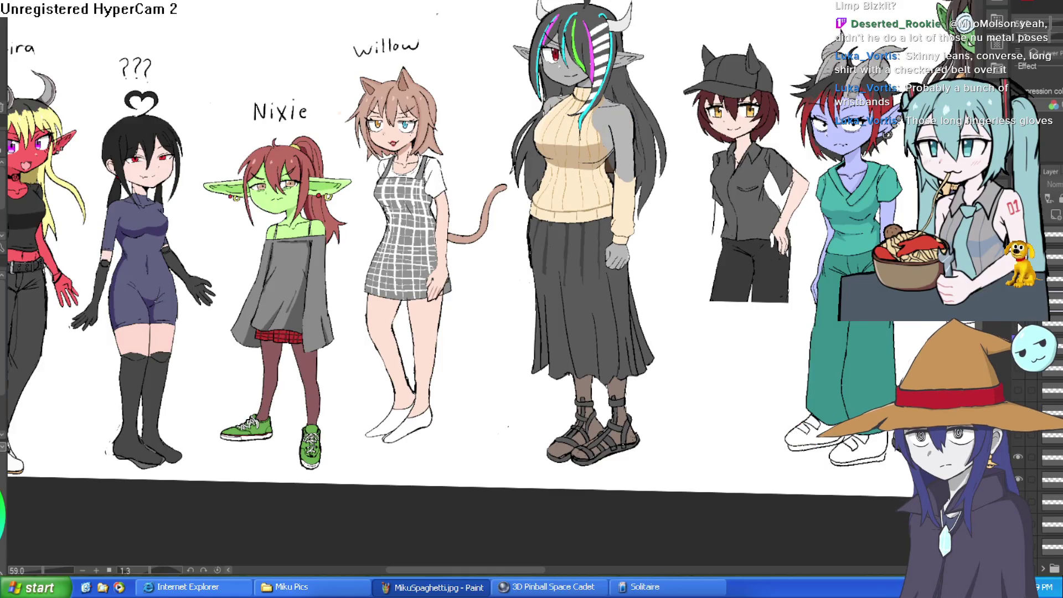
click(1019, 326)
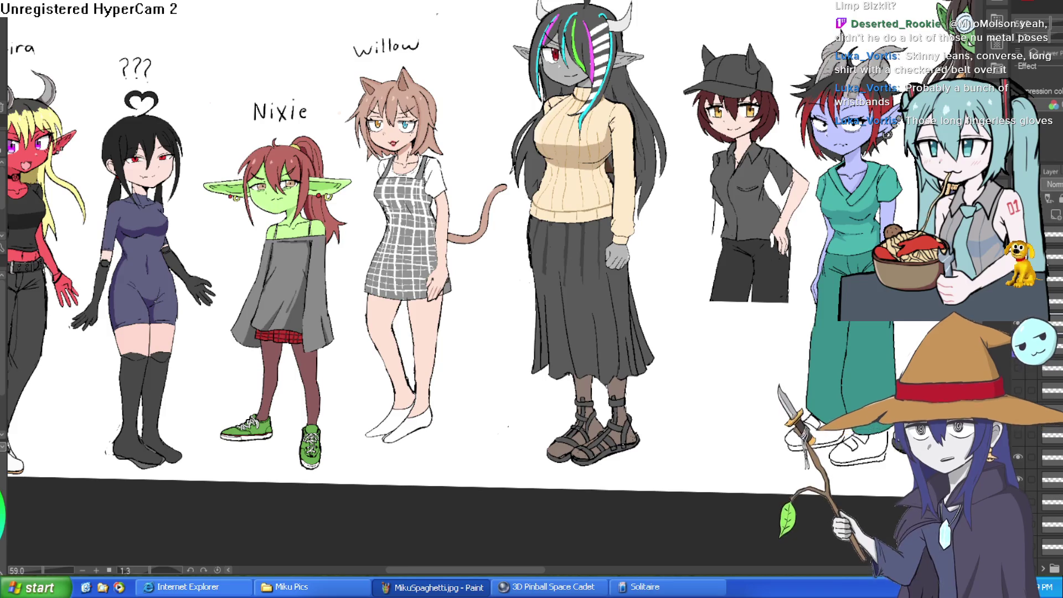
click(1024, 325)
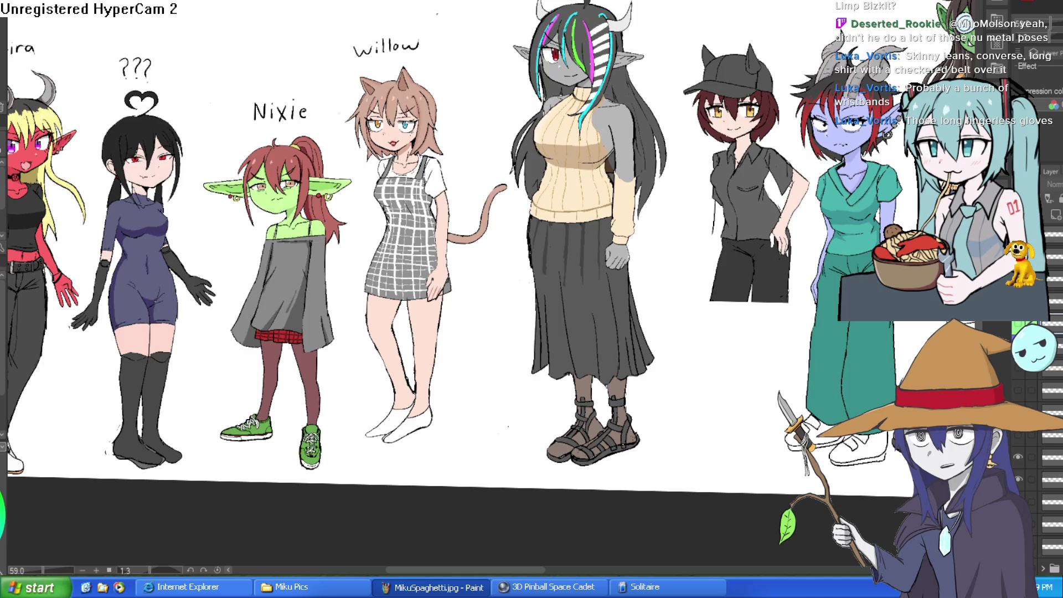
click(1022, 321)
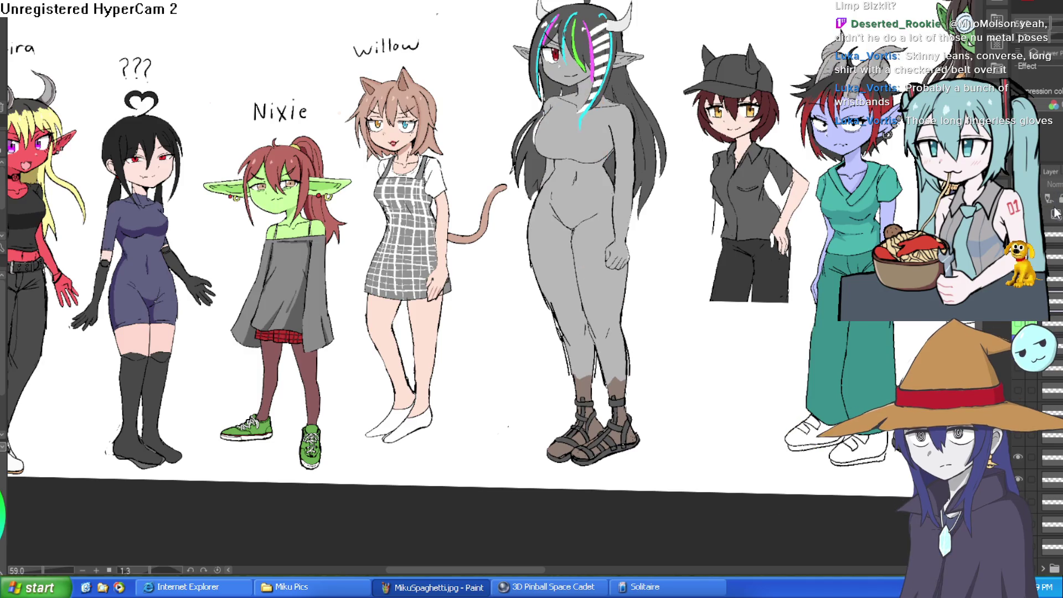
scroll(629, 144, up, 3)
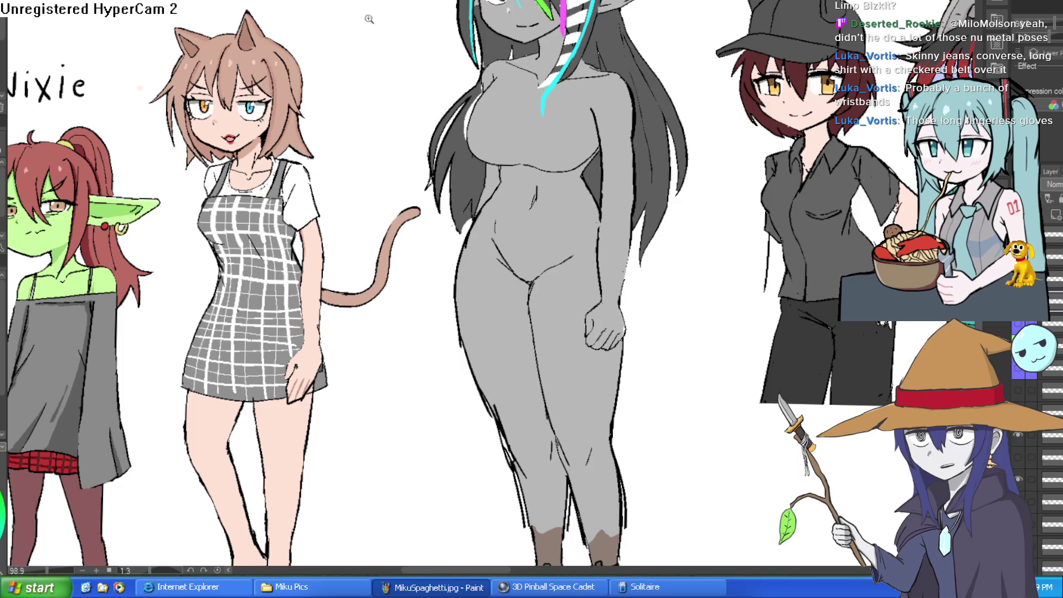
scroll(575, 92, up, 3)
scroll(575, 92, up, 2)
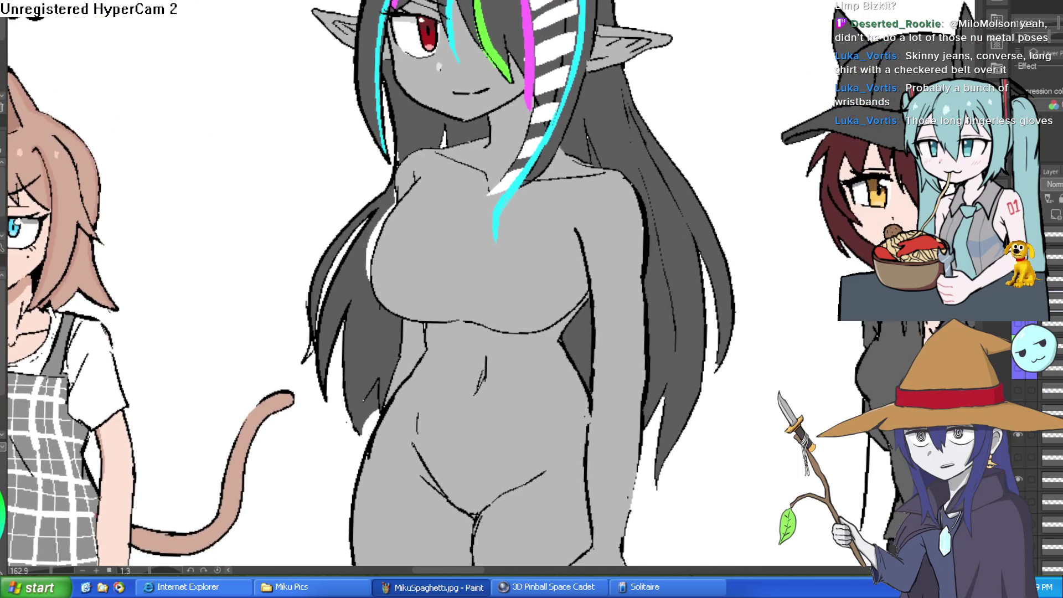
click(1022, 380)
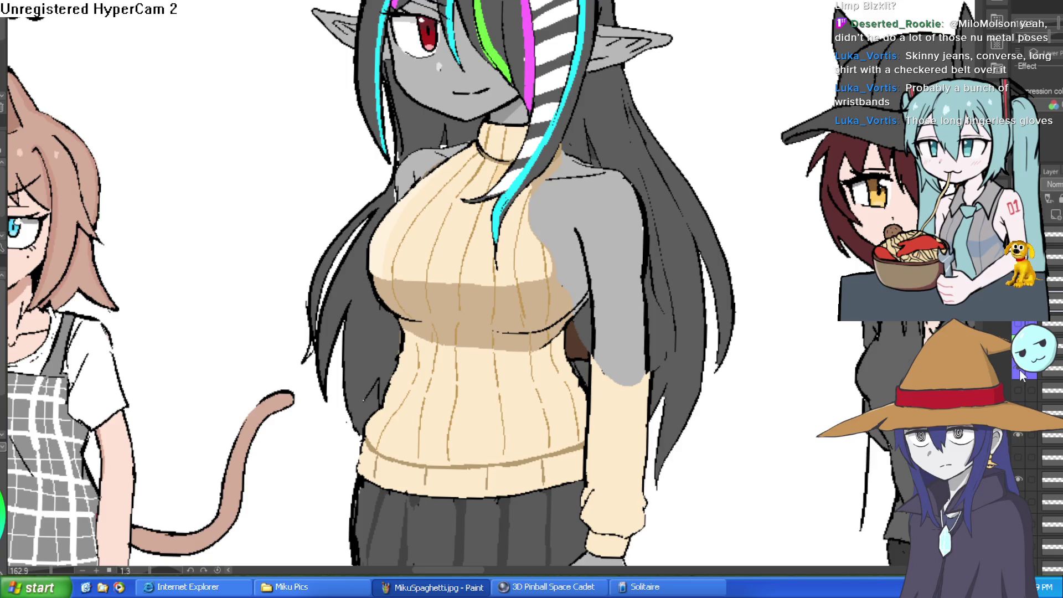
click(1020, 376)
click(1022, 377)
scroll(37, 247, down, 5)
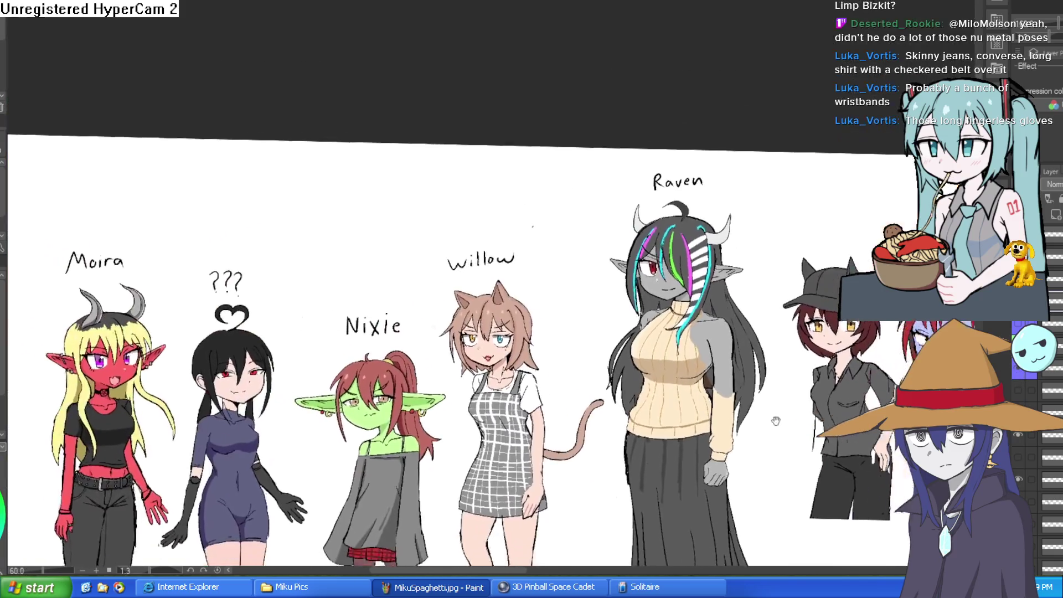
Step: Lasso-select Raven's head and upper body, then hide the beige sweater layer
scroll(720, 263, up, 3)
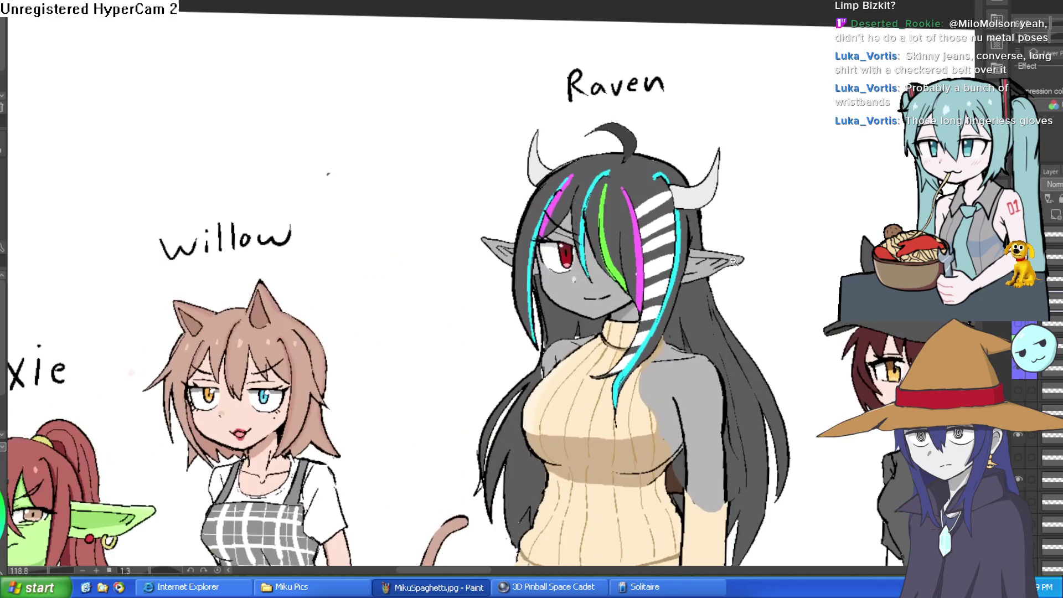
mouse_move(754, 171)
mouse_down()
mouse_move(760, 227)
mouse_move(699, 312)
mouse_move(644, 363)
mouse_move(622, 418)
mouse_move(609, 394)
mouse_move(615, 370)
mouse_move(587, 381)
mouse_move(637, 324)
mouse_move(628, 302)
mouse_move(592, 287)
mouse_move(552, 310)
mouse_move(533, 381)
mouse_move(539, 465)
mouse_move(518, 551)
mouse_move(473, 502)
mouse_move(451, 264)
mouse_move(503, 65)
mouse_move(581, 112)
mouse_move(649, 102)
mouse_up()
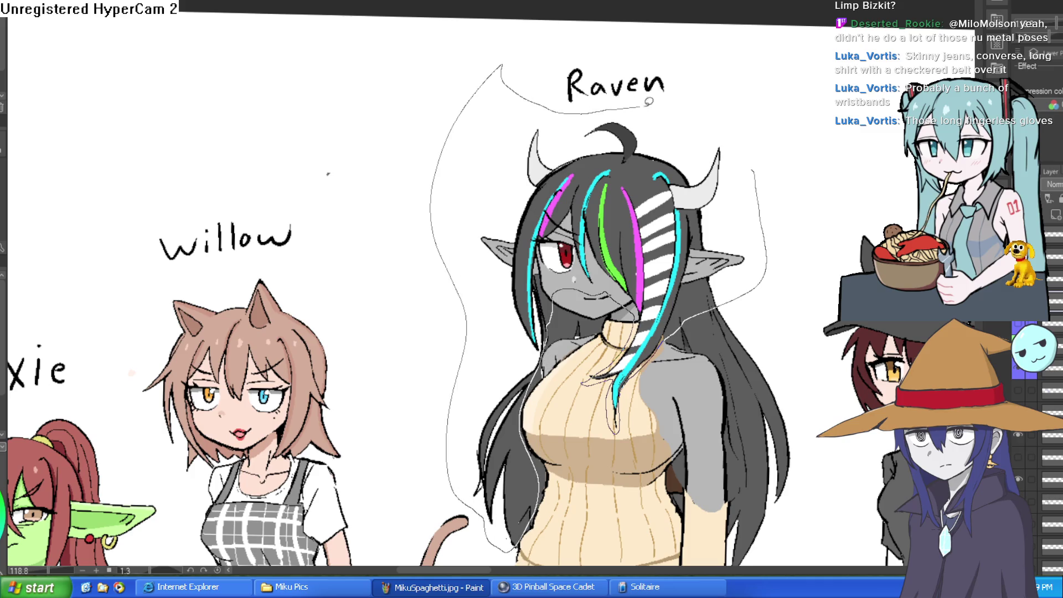
drag(776, 148, 766, 177)
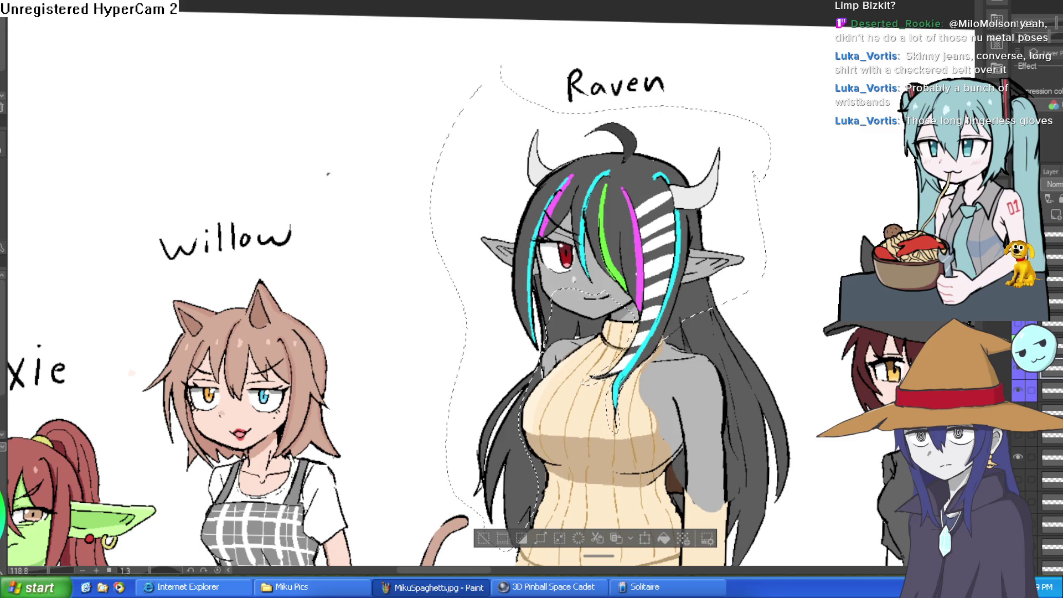
click(1018, 392)
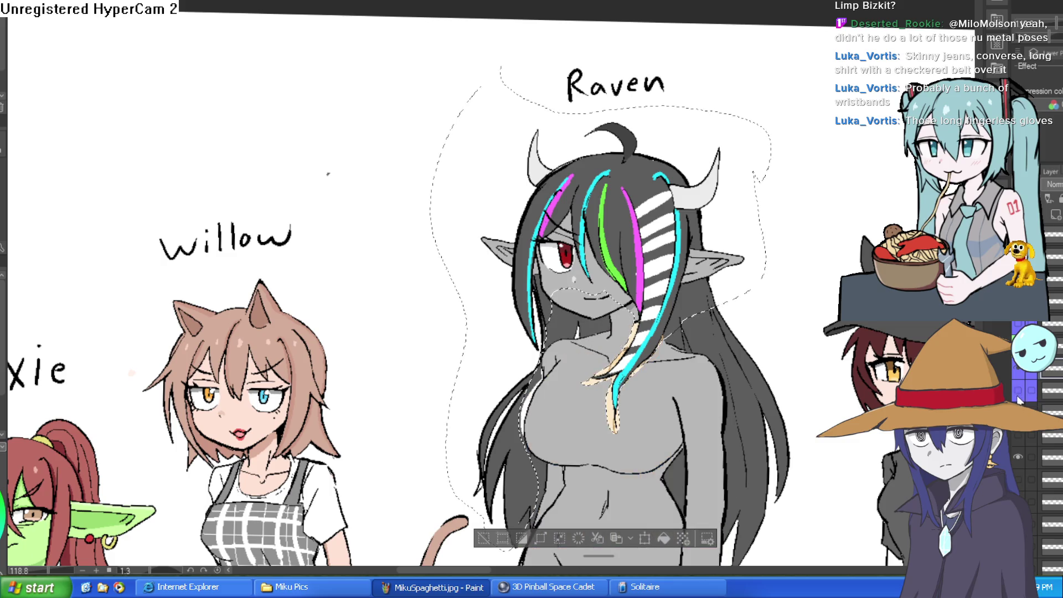
Step: Compare the sweater and white hair-highlight layers, leaving the sweater hidden and nothing selected
click(483, 538)
scroll(612, 370, up, 3)
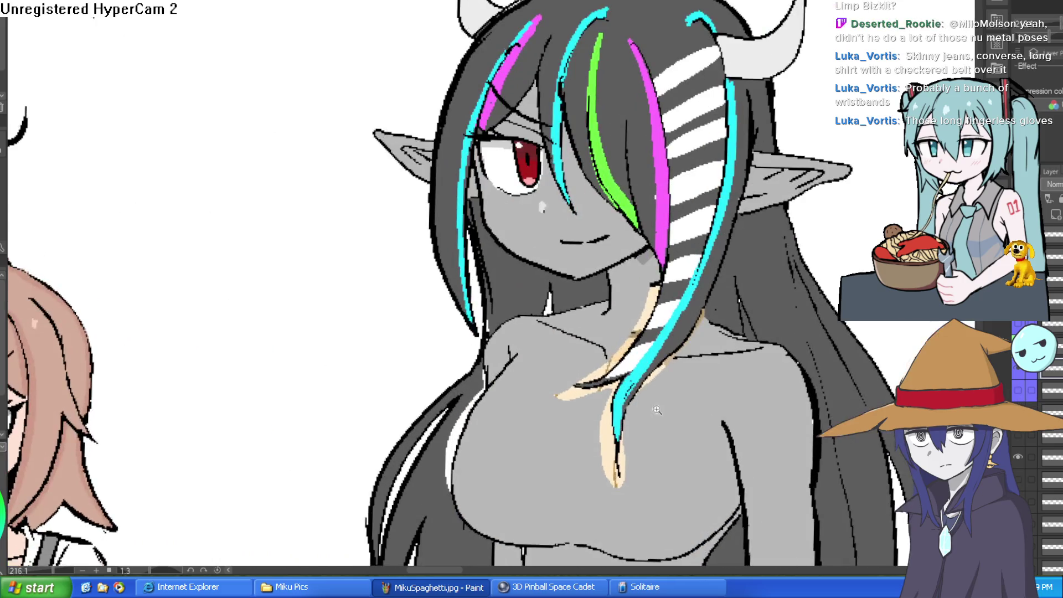
click(1019, 392)
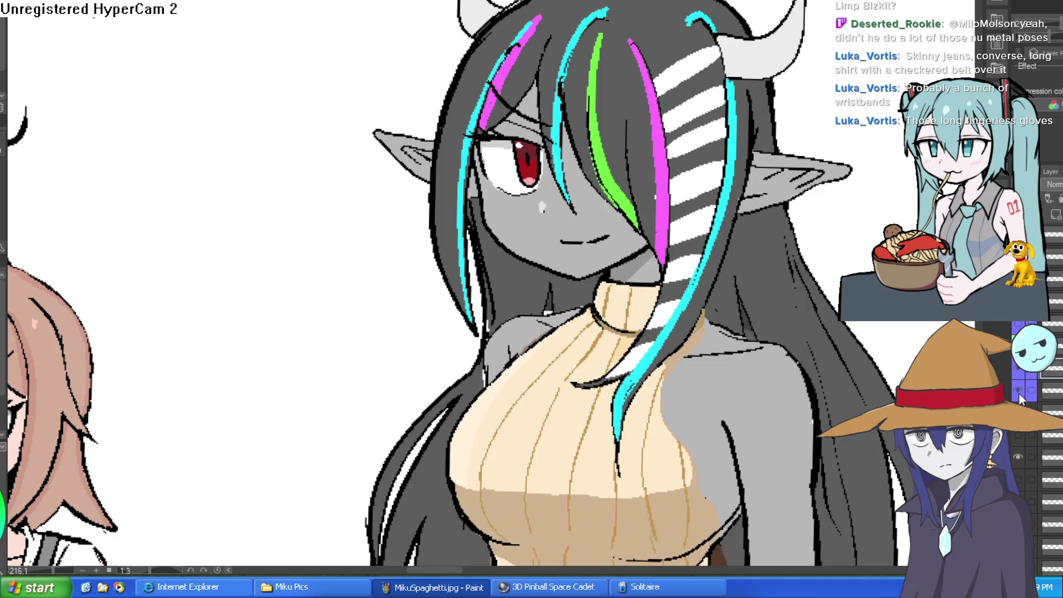
click(1020, 370)
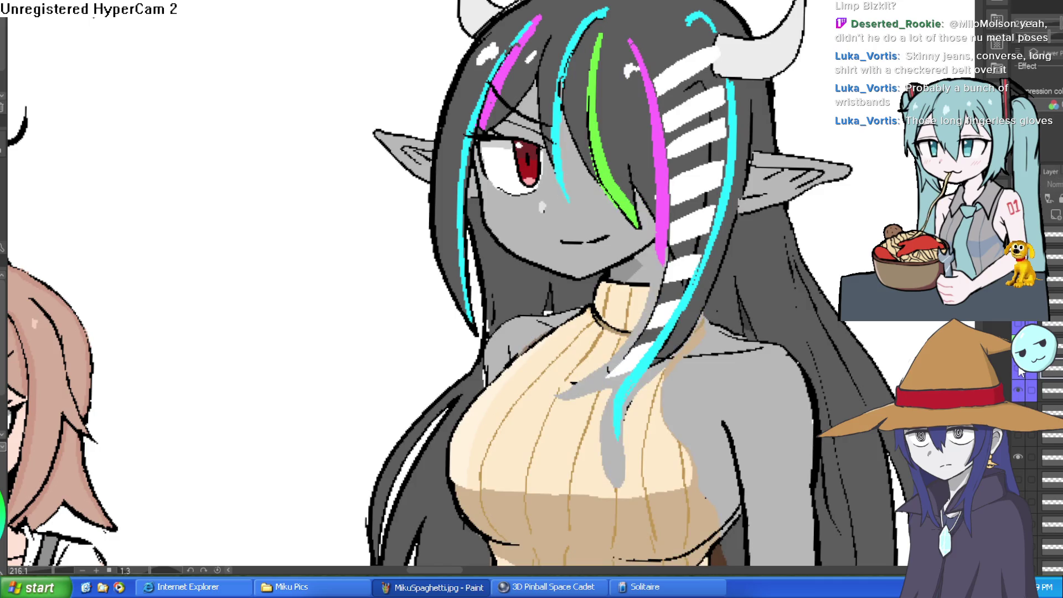
click(1020, 370)
ctrl+click(1041, 385)
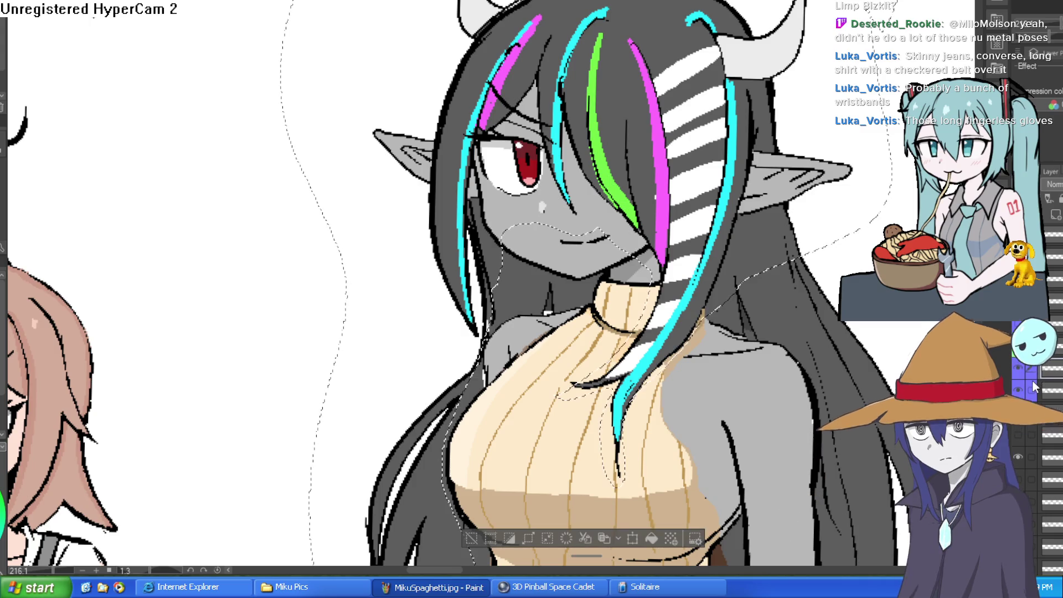
click(1020, 370)
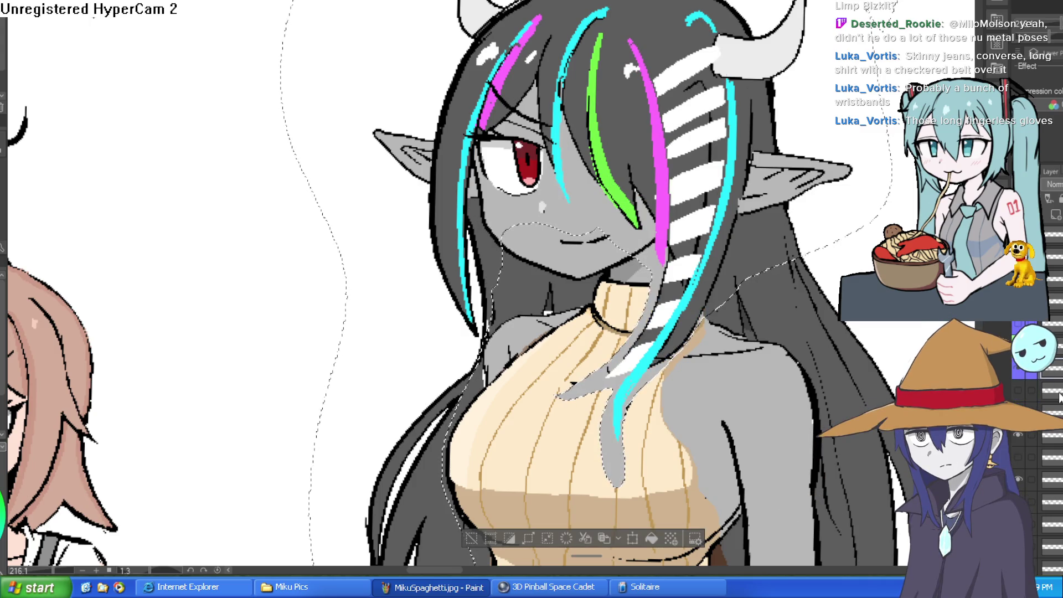
click(1020, 370)
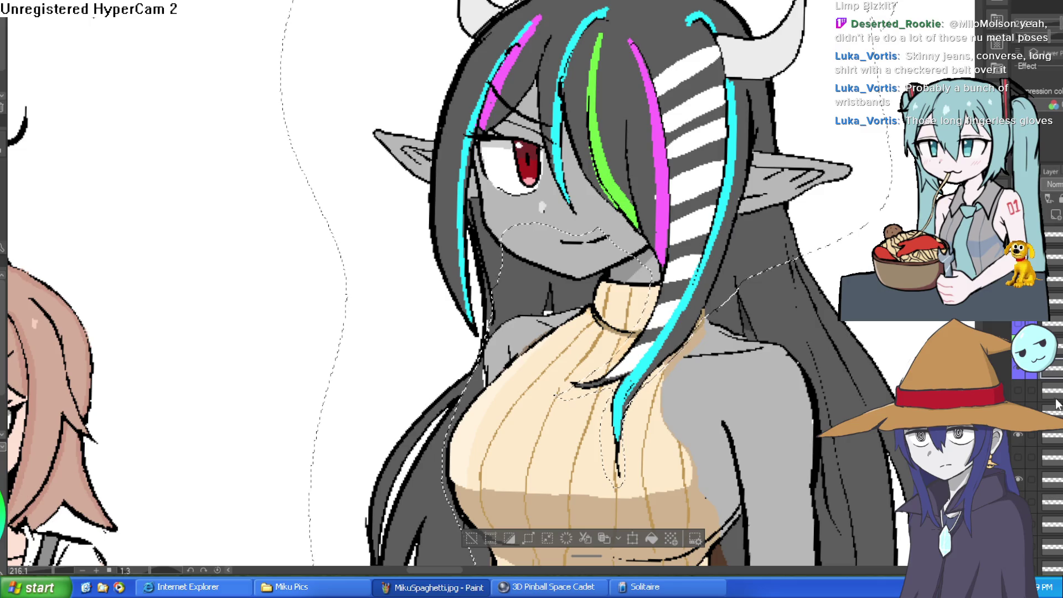
click(1021, 389)
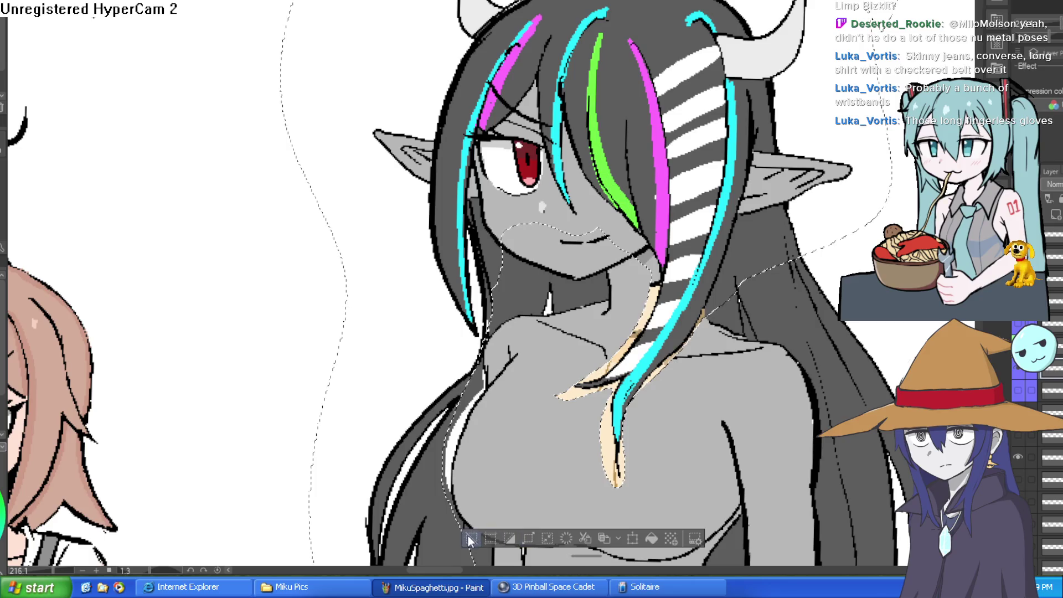
click(489, 499)
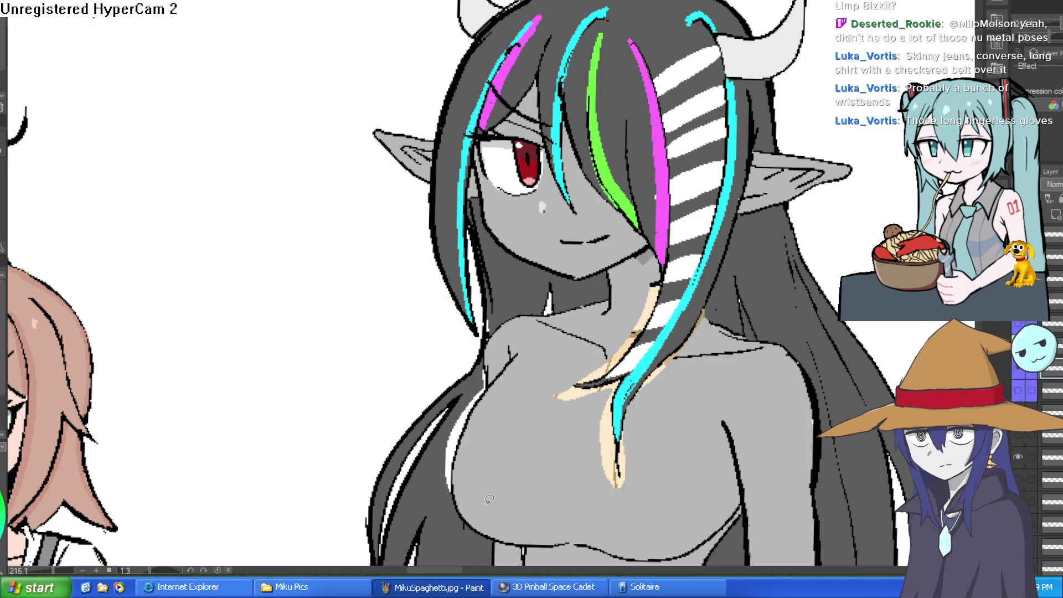
Step: Erase the peach sketch strokes on Raven's neck and chest, then zoom out to her whole figure
key(e)
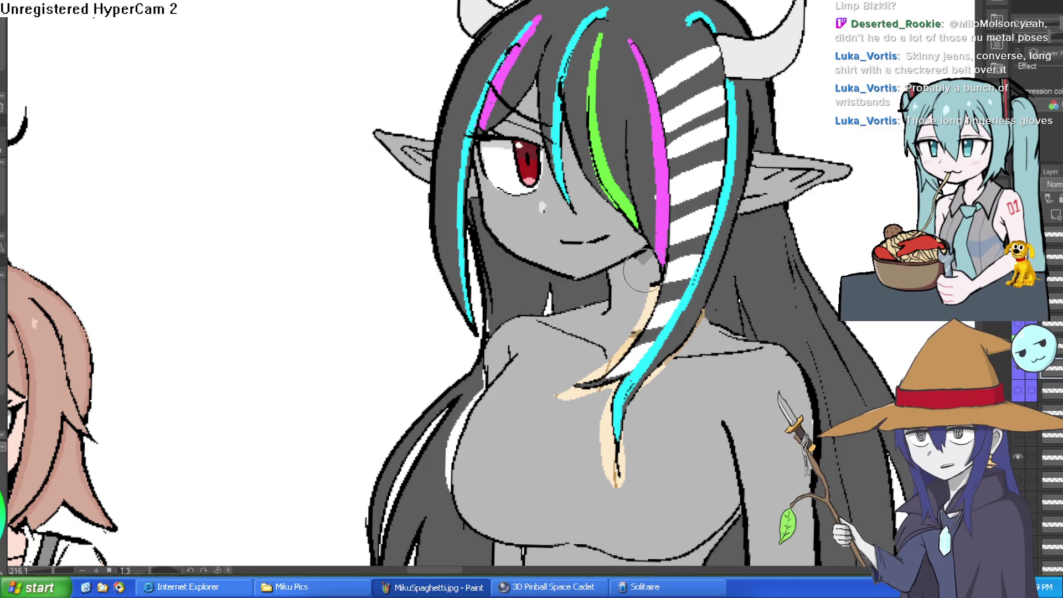
mouse_move(648, 302)
mouse_down()
mouse_move(654, 285)
mouse_move(605, 366)
mouse_move(579, 382)
mouse_move(615, 388)
mouse_move(546, 384)
mouse_move(606, 395)
mouse_move(606, 451)
mouse_move(624, 469)
mouse_move(637, 398)
mouse_move(701, 327)
mouse_move(648, 399)
mouse_move(671, 332)
mouse_move(672, 357)
mouse_move(647, 388)
mouse_move(705, 323)
mouse_move(622, 436)
mouse_move(615, 390)
mouse_move(621, 500)
mouse_up()
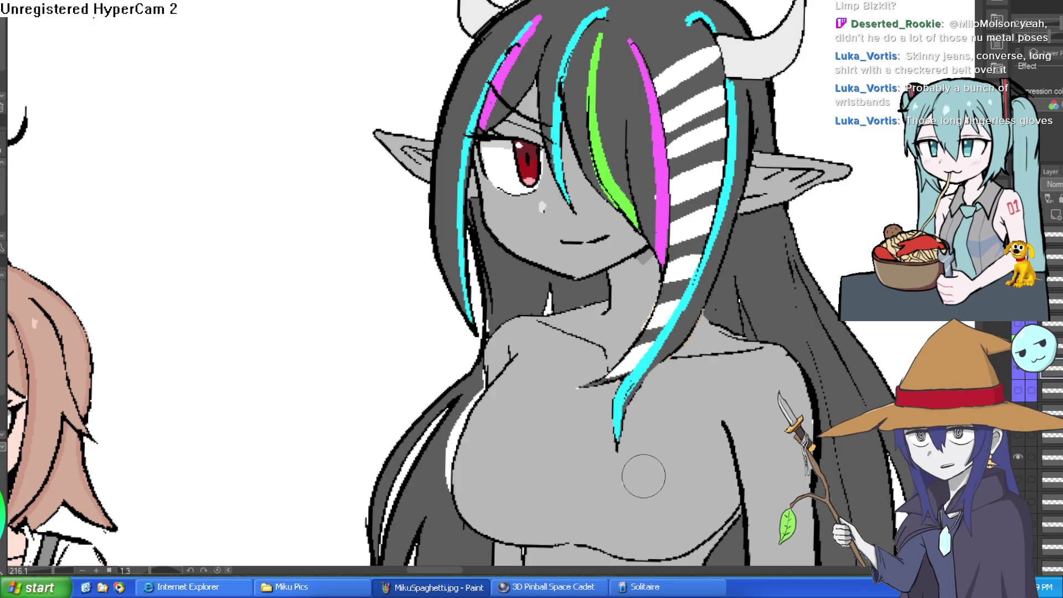
scroll(585, 280, down, 4)
drag(703, 368, 700, 319)
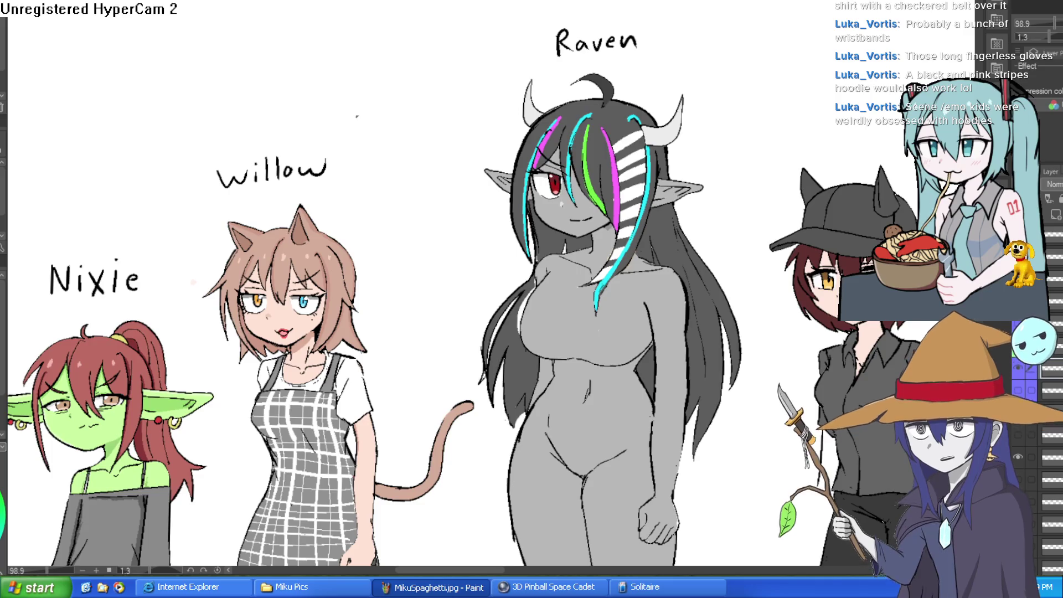
scroll(670, 332, up, 5)
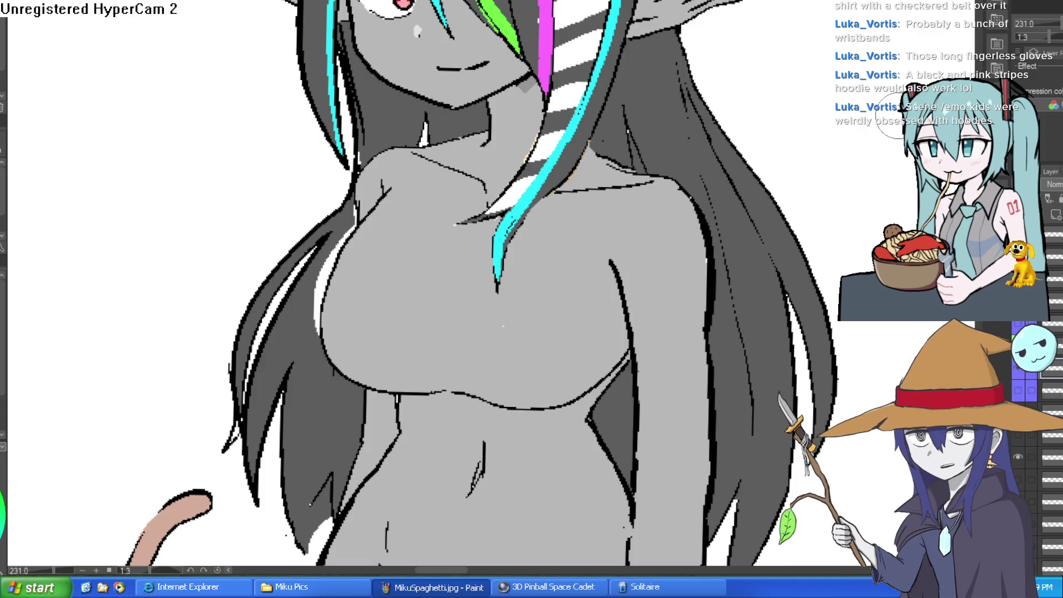
Step: Draw the T-shirt's collar edge and curved neckline at Raven's chest
scroll(54, 244, down, 5)
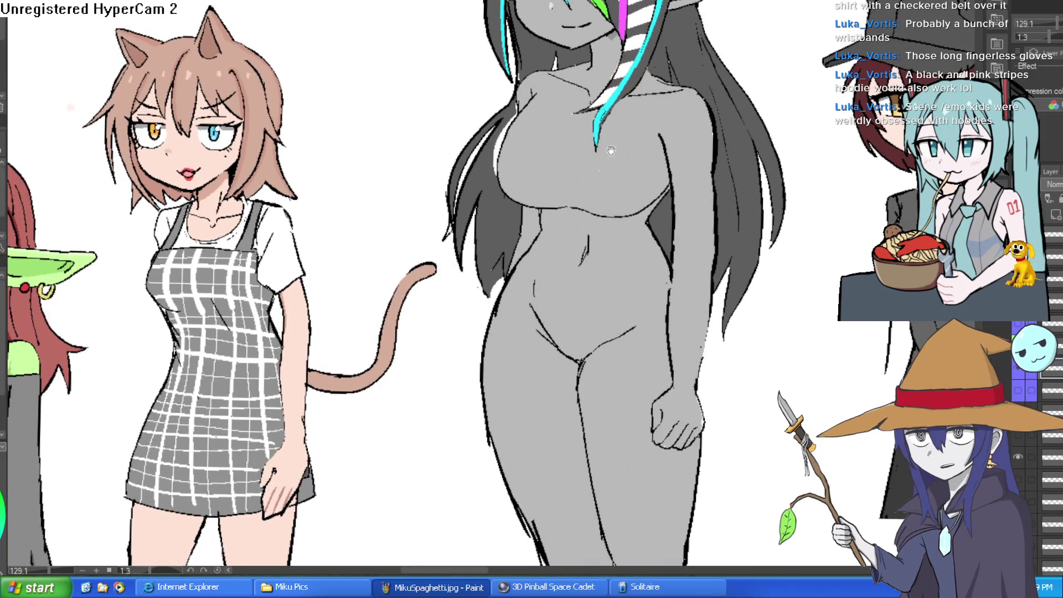
scroll(612, 70, up, 5)
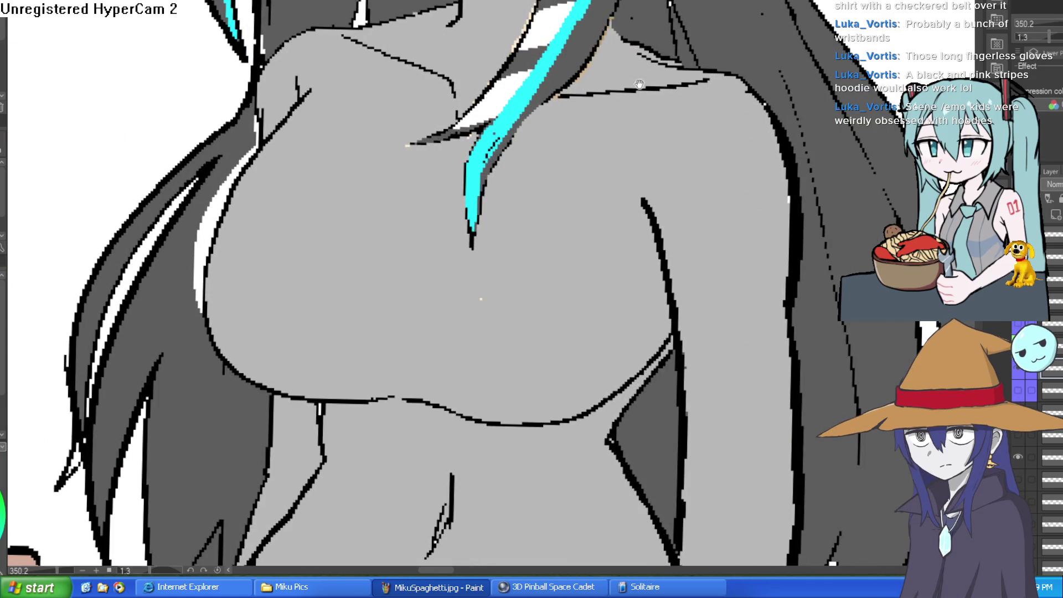
scroll(637, 85, up, 2)
drag(623, 89, 524, 165)
key(ctrl+z)
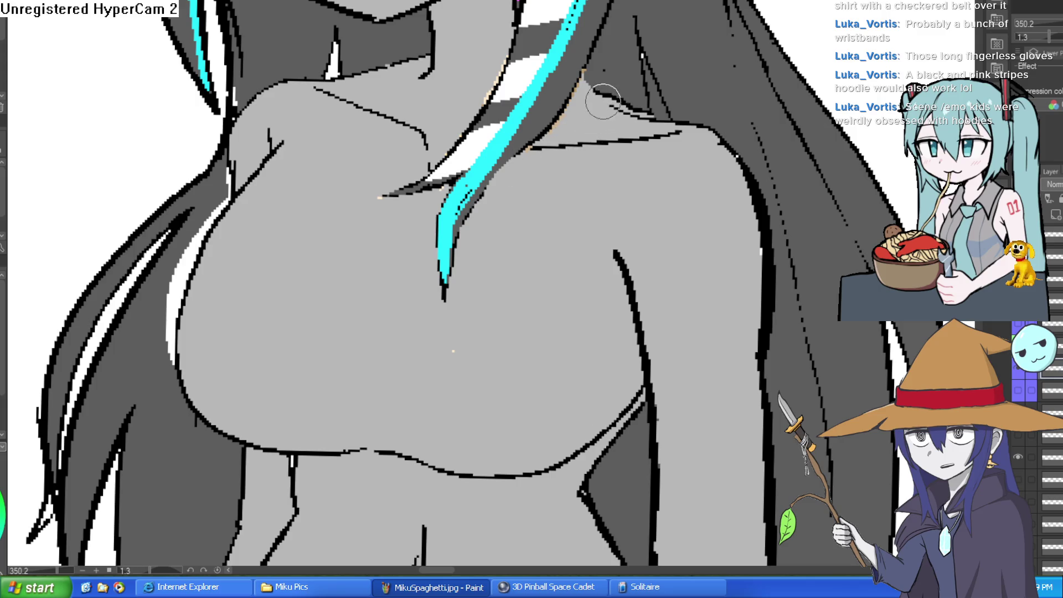
drag(610, 98, 500, 169)
drag(435, 165, 401, 69)
Step: Draw the short sleeve outline on Raven's arm, extending its inner line to the shoulder
scroll(401, 68, down, 3)
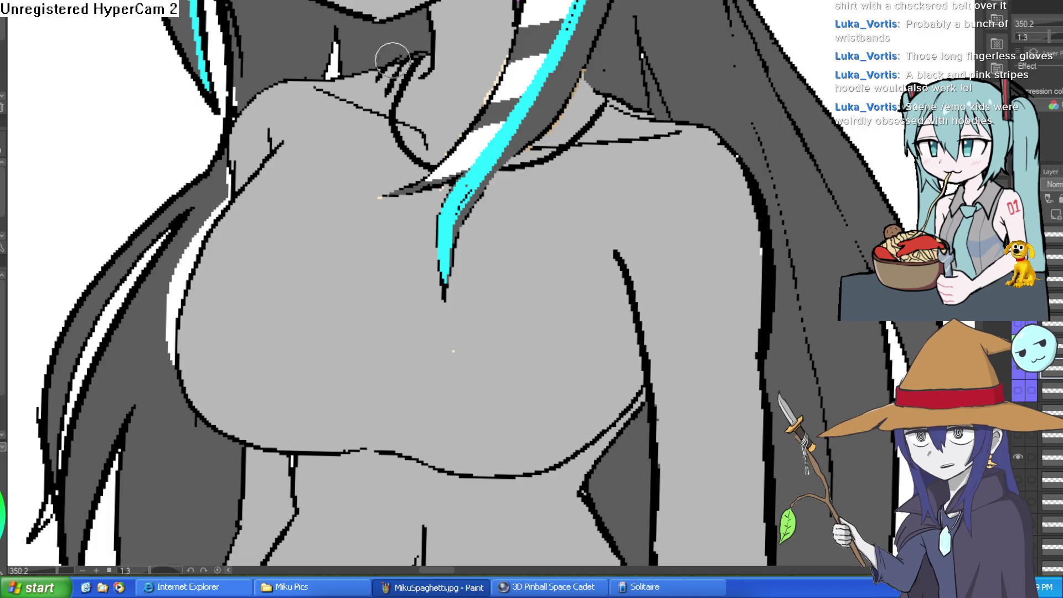
scroll(701, 202, down, 2)
scroll(711, 207, up, 2)
drag(711, 208, 700, 163)
mouse_move(697, 235)
mouse_down()
mouse_move(661, 242)
mouse_move(599, 183)
mouse_move(605, 62)
mouse_up()
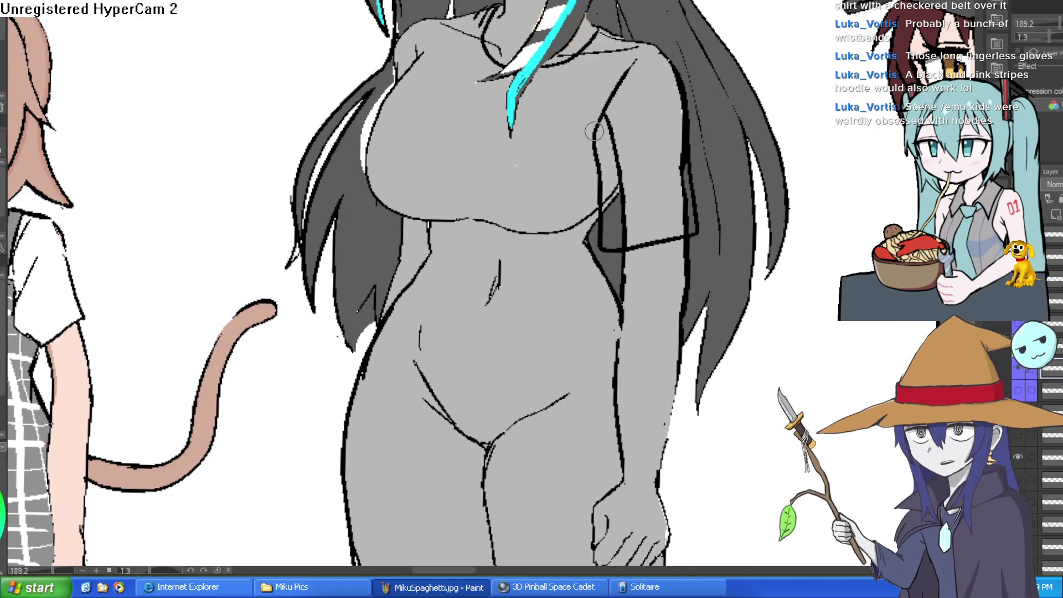
mouse_move(624, 210)
mouse_down()
mouse_move(619, 145)
mouse_move(601, 214)
mouse_up()
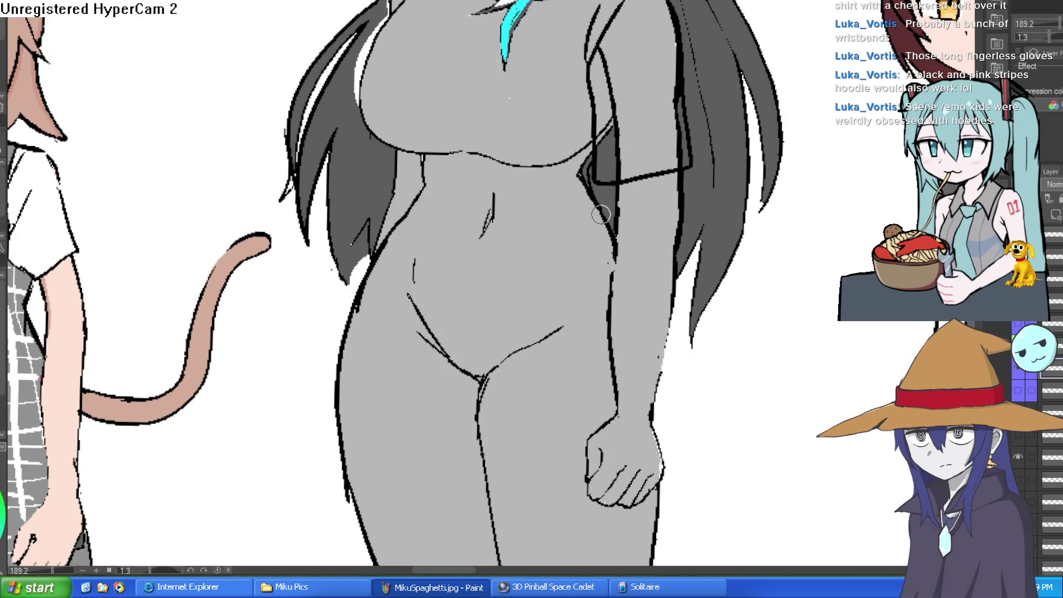
Step: Draw the shirt hem line across Raven's waist, redoing it until it sits right
mouse_move(358, 92)
mouse_down()
mouse_move(400, 240)
mouse_move(333, 360)
mouse_move(495, 341)
mouse_up()
key(ctrl+z)
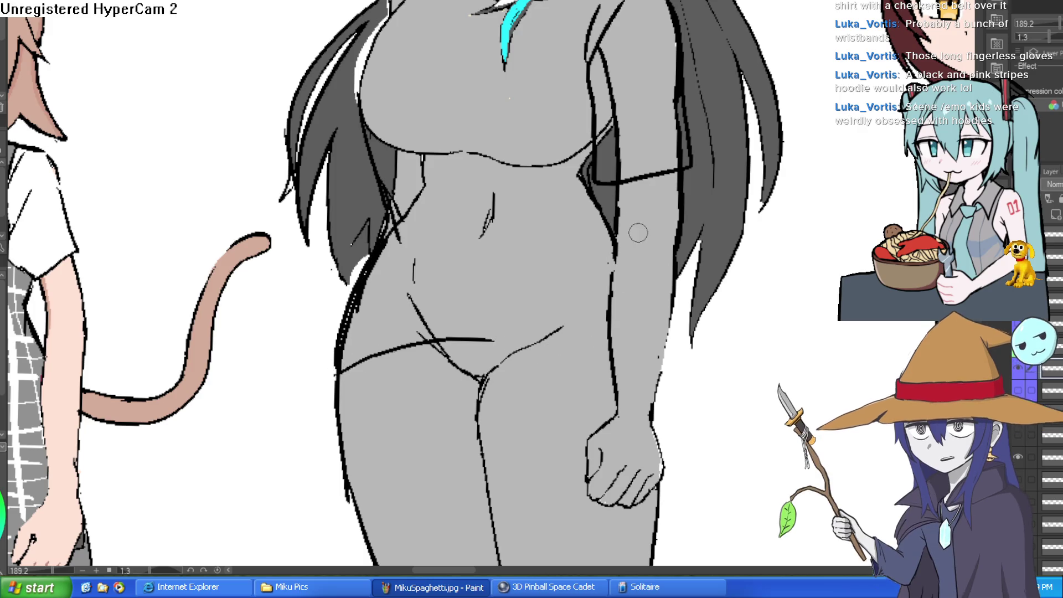
key(ctrl+z)
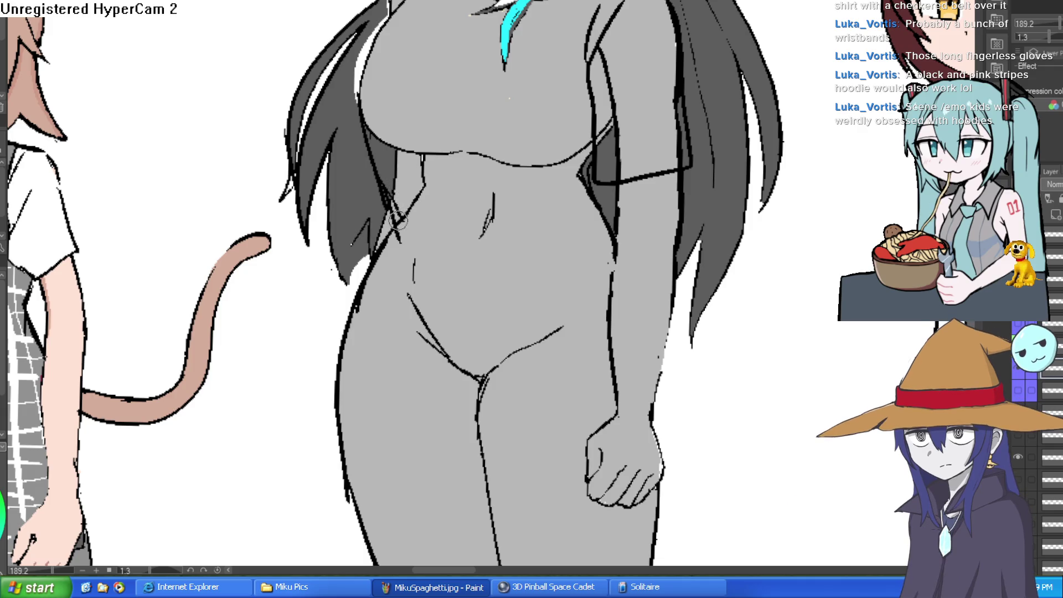
drag(369, 273, 606, 268)
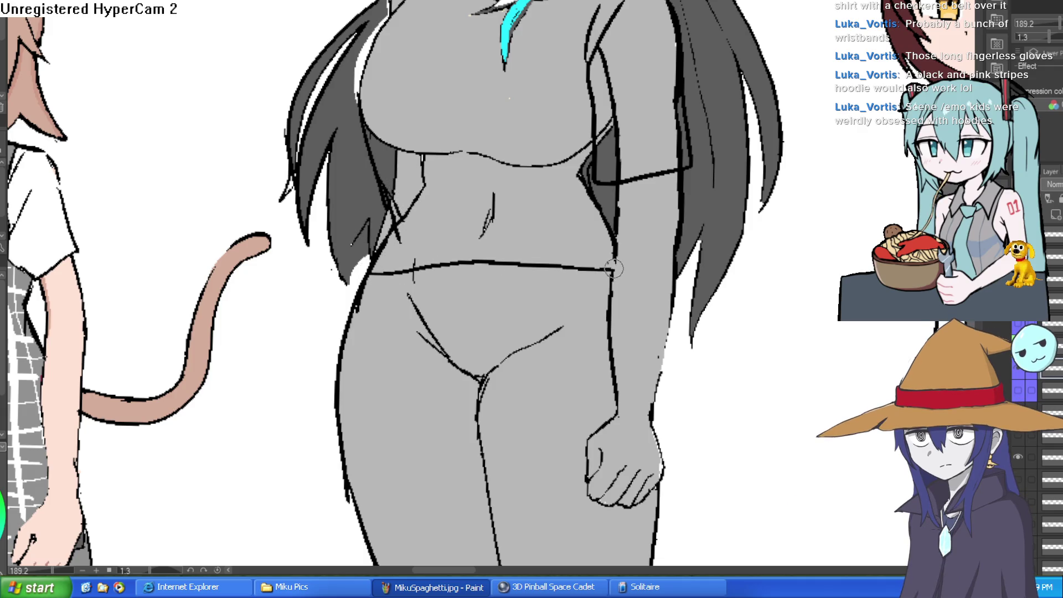
key(ctrl+z)
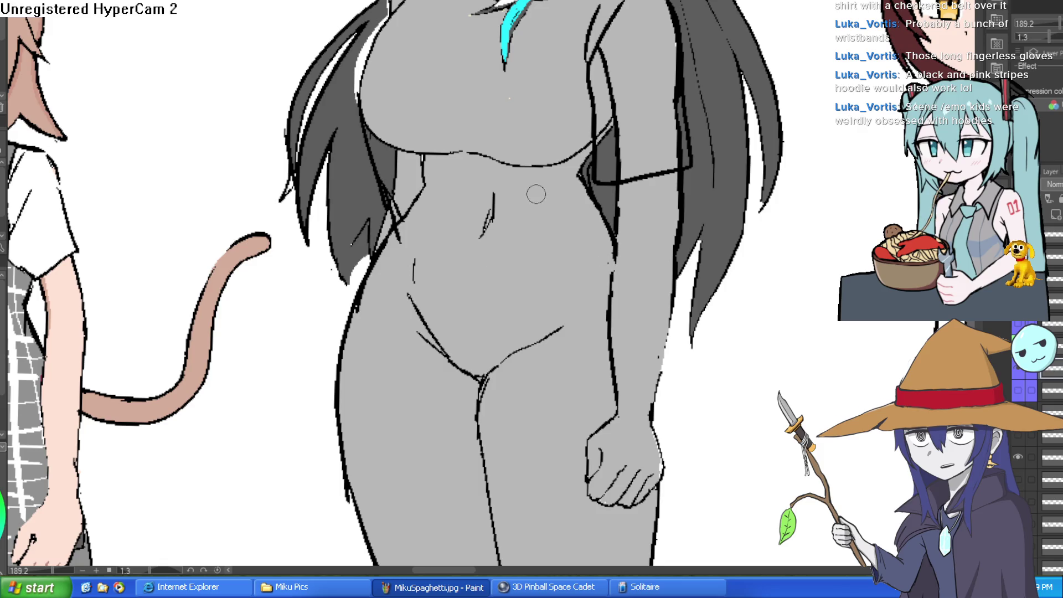
mouse_move(368, 277)
mouse_down()
mouse_move(427, 266)
mouse_move(609, 270)
mouse_move(538, 260)
mouse_up()
scroll(451, 257, down, 3)
scroll(470, 255, up, 4)
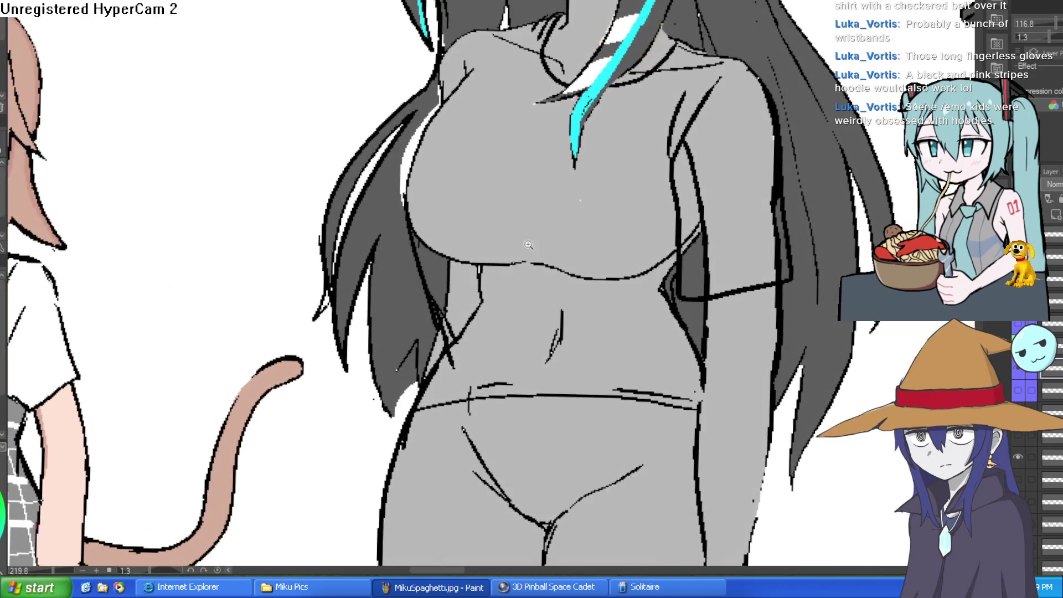
Step: Add a short crease stroke at the left side of Raven's waist on the shirt
scroll(554, 252, down, 2)
scroll(598, 245, up, 1)
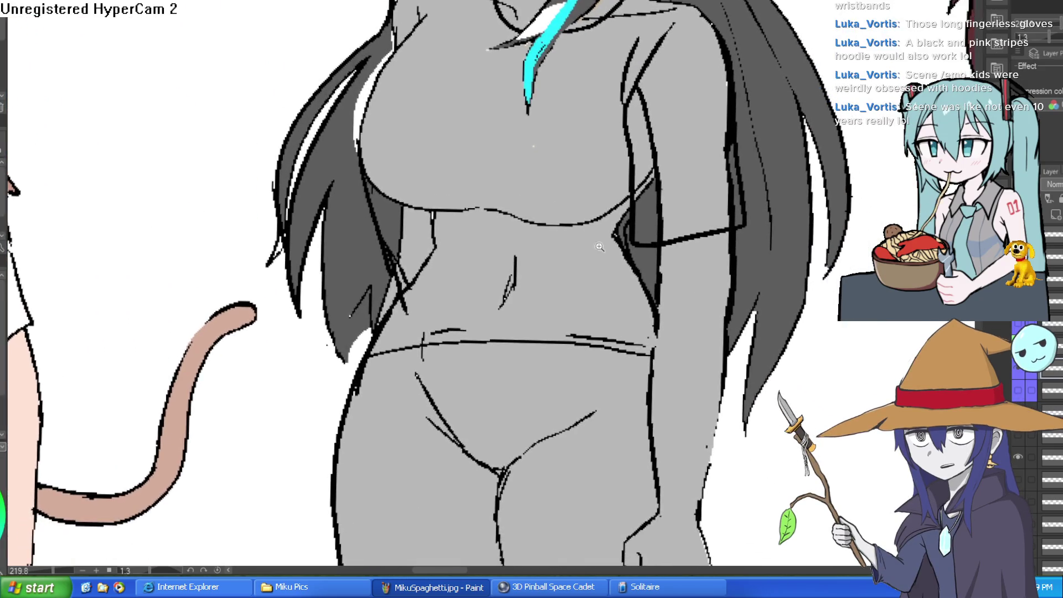
scroll(595, 257, down, 1)
scroll(596, 257, up, 1)
scroll(604, 244, up, 1)
mouse_move(690, 259)
mouse_down()
mouse_move(653, 271)
mouse_move(637, 244)
mouse_move(644, 225)
mouse_up()
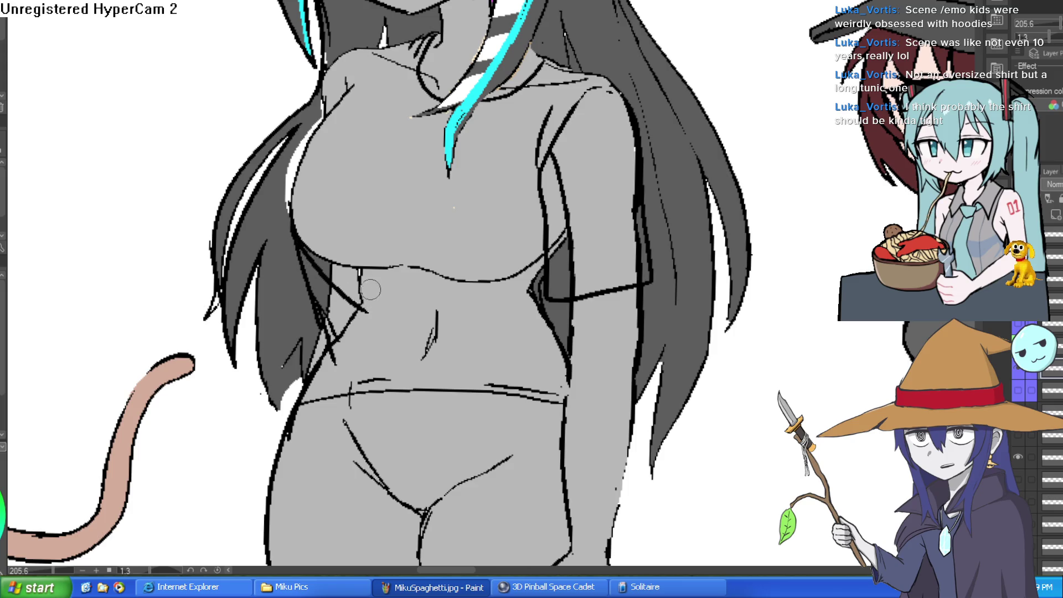
mouse_move(354, 296)
mouse_down()
mouse_move(382, 320)
mouse_move(360, 307)
mouse_move(341, 315)
mouse_up()
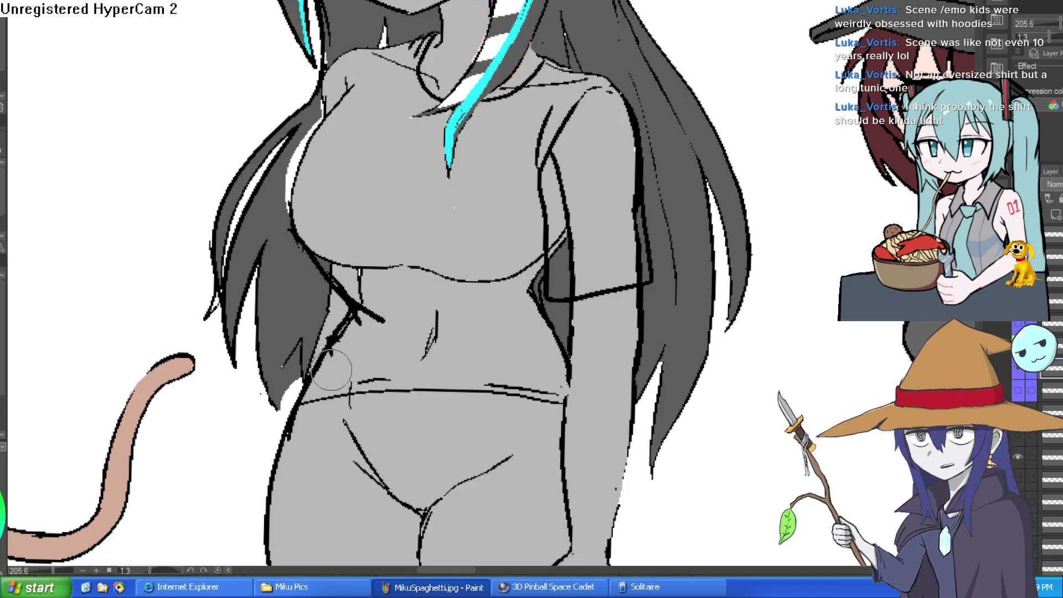
mouse_move(591, 278)
mouse_down()
mouse_move(570, 320)
mouse_move(781, 236)
mouse_up()
scroll(569, 320, down, 3)
scroll(571, 296, down, 3)
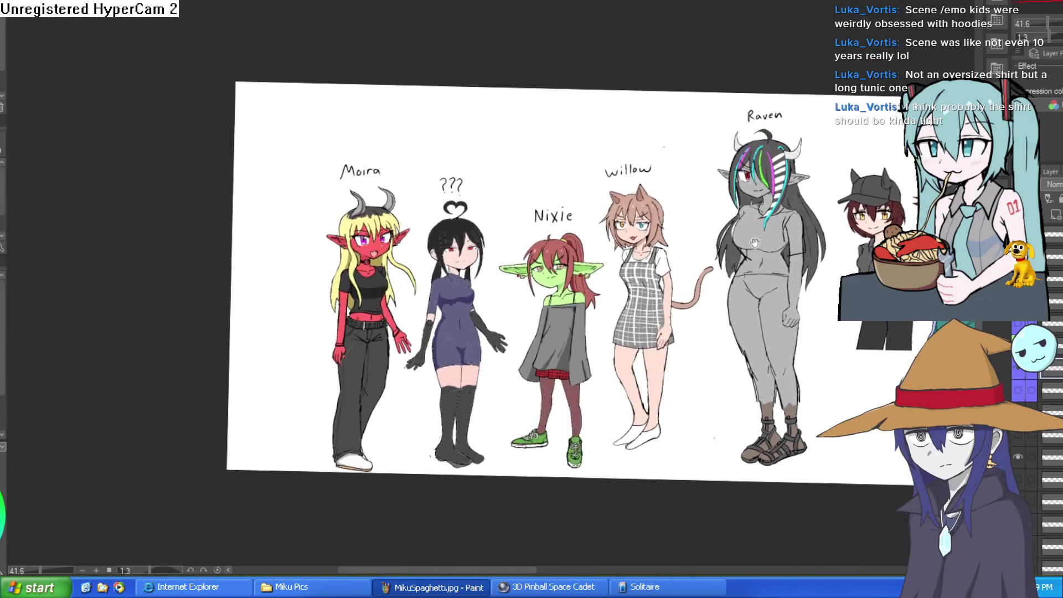
scroll(342, 312, up, 5)
scroll(680, 278, down, 5)
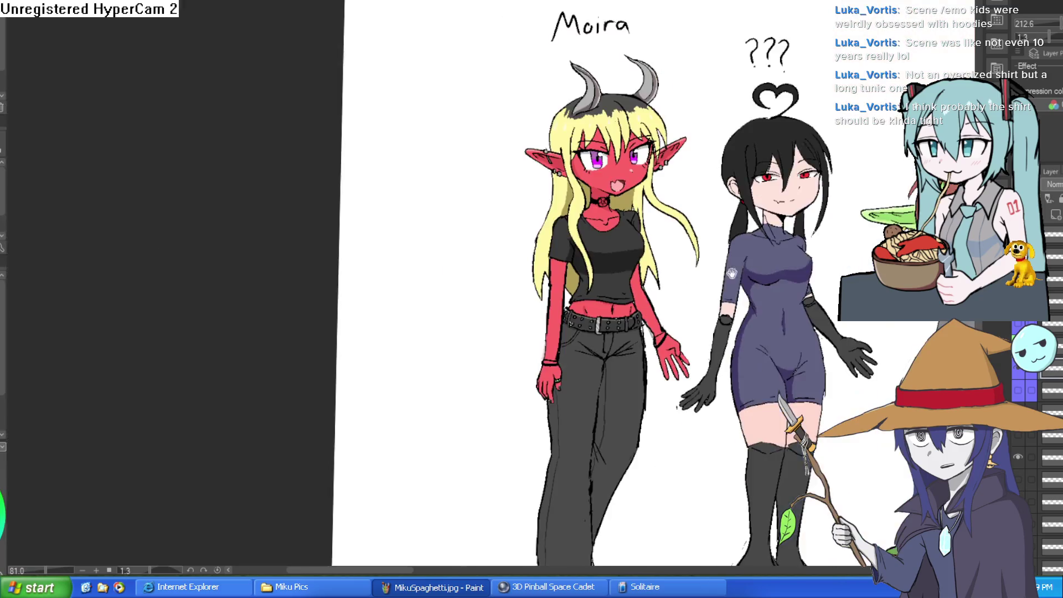
drag(680, 279, 294, 266)
scroll(626, 238, up, 3)
scroll(625, 238, up, 4)
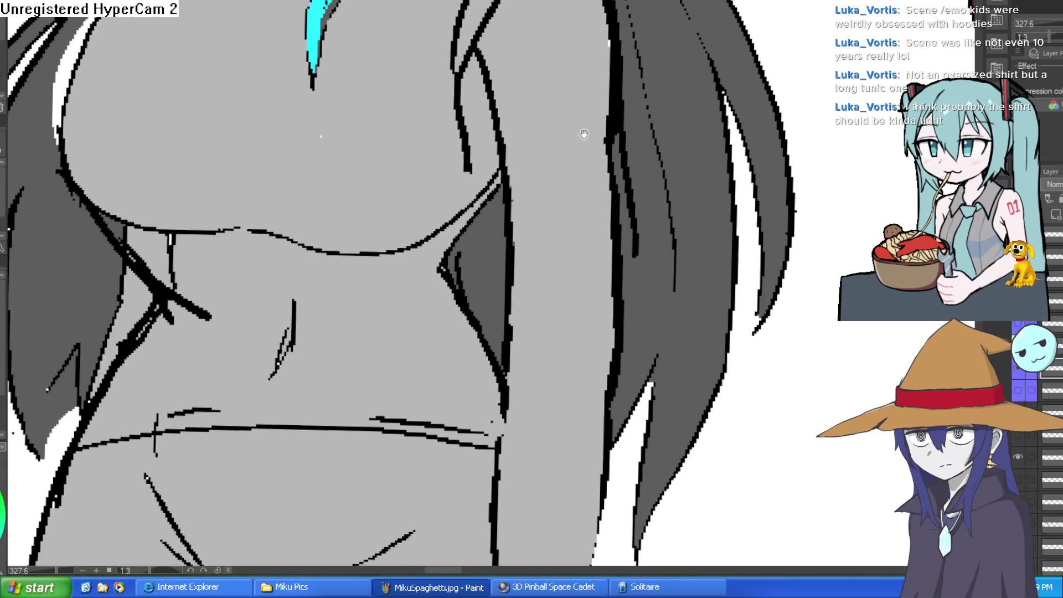
Step: Redraw the bottom edge of Raven's right sleeve and review the figure in the lineup
drag(468, 256, 603, 277)
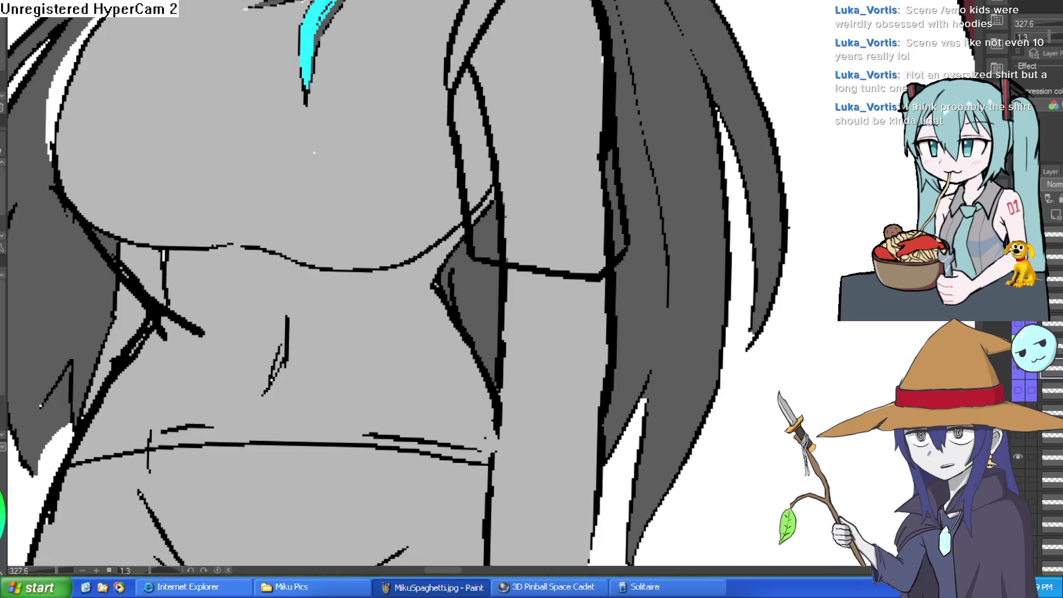
scroll(642, 240, down, 3)
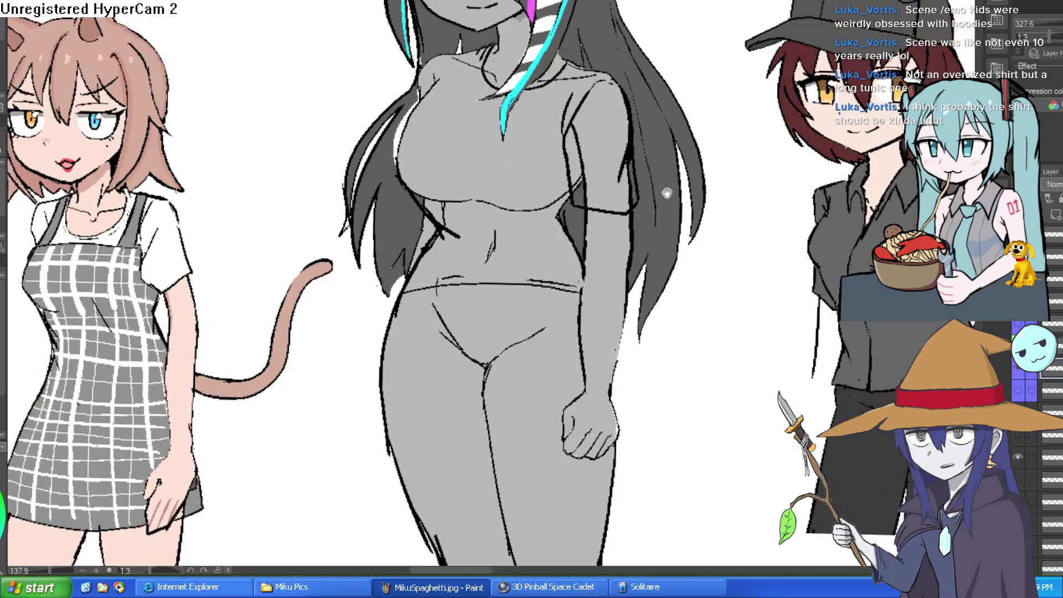
drag(642, 240, 649, 275)
scroll(421, 144, up, 3)
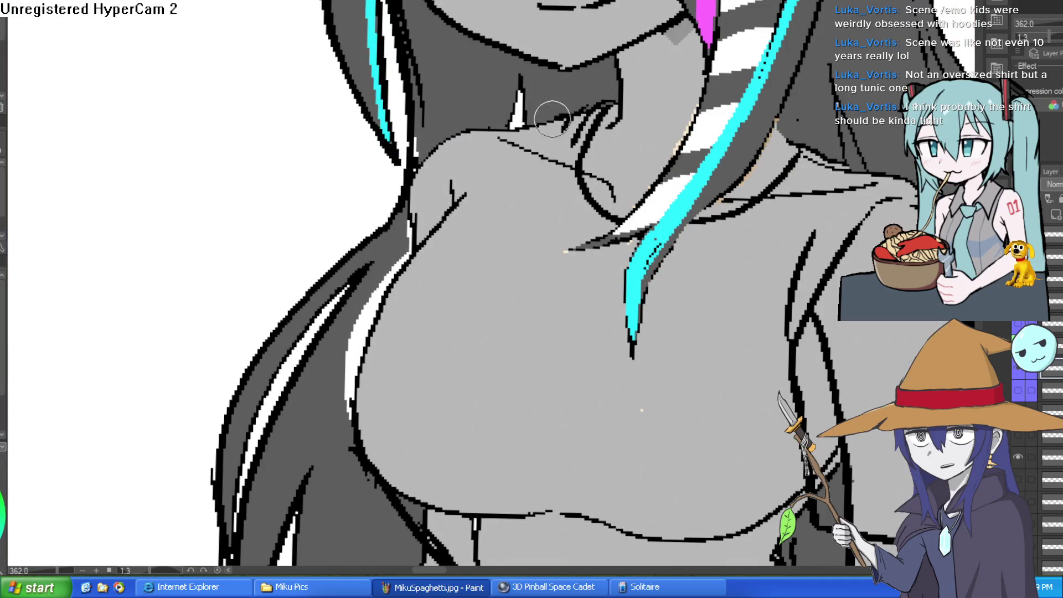
drag(422, 159, 390, 165)
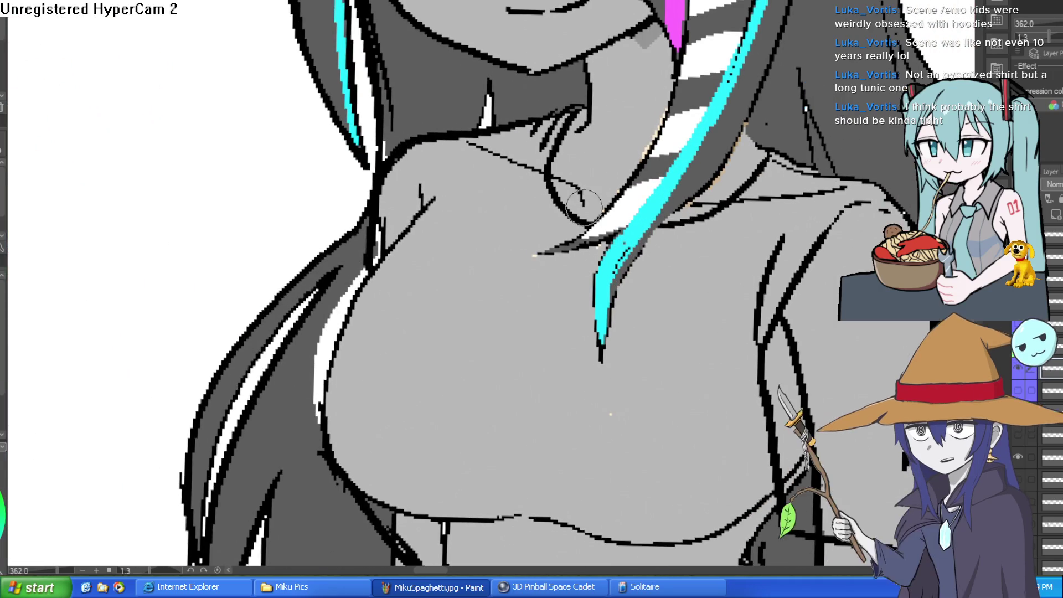
drag(781, 310, 664, 299)
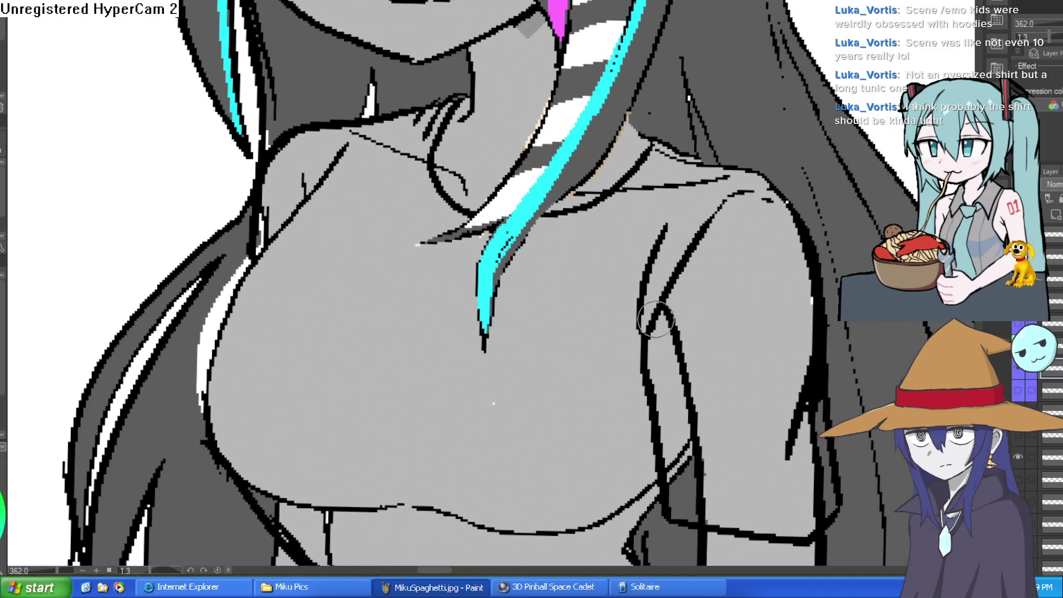
scroll(720, 208, down, 3)
mouse_move(815, 268)
mouse_down()
mouse_move(767, 231)
mouse_move(741, 173)
mouse_move(736, 94)
mouse_up()
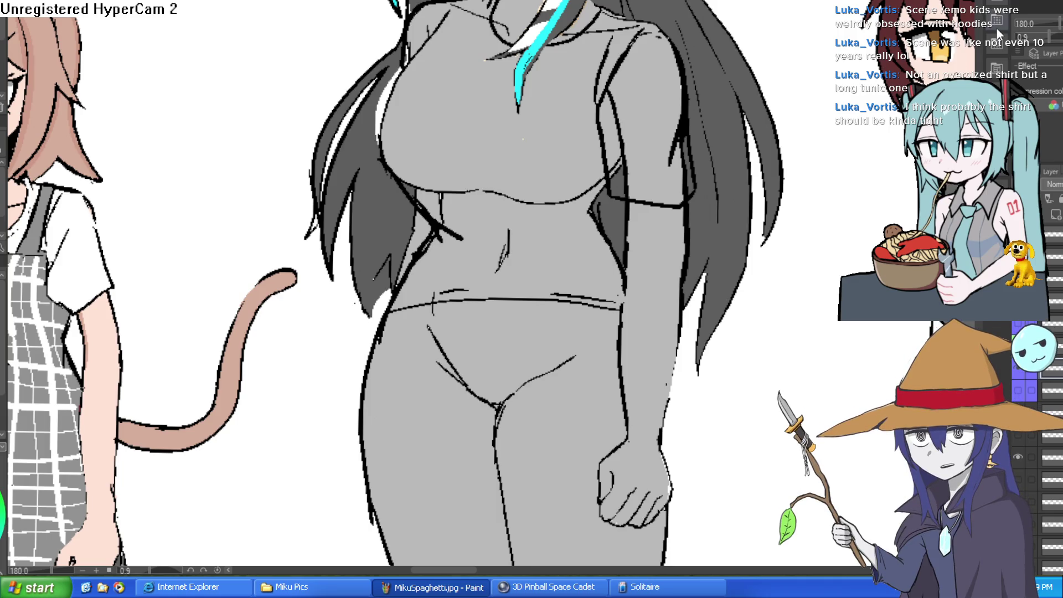
mouse_move(775, 299)
mouse_down()
mouse_move(765, 198)
mouse_move(720, 191)
mouse_move(698, 244)
mouse_up()
Step: Fill Raven's shirt with bright green, centring her and Willow in view
scroll(765, 198, down, 3)
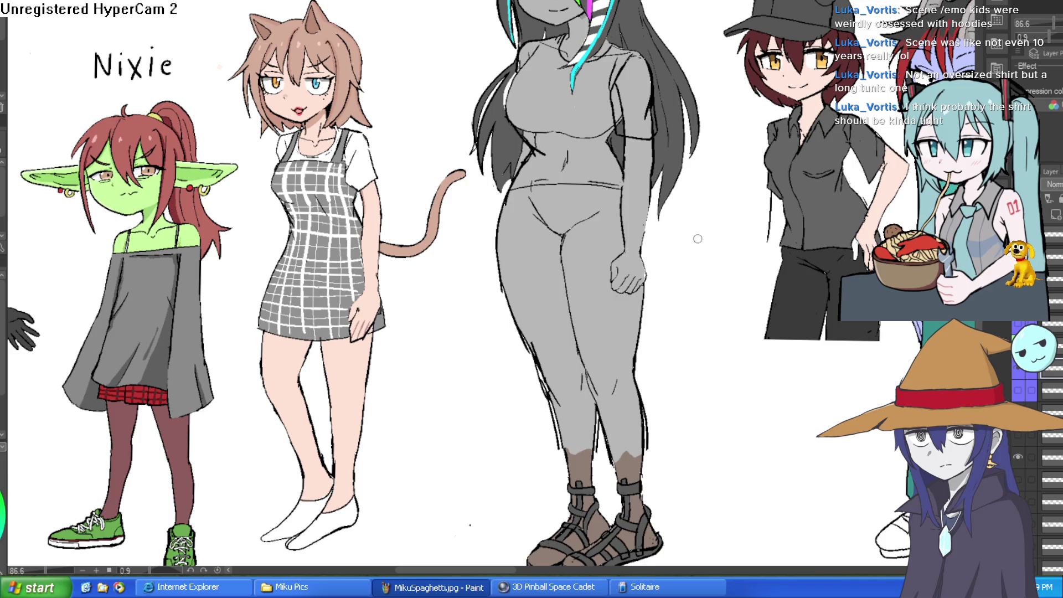
scroll(698, 238, down, 1)
scroll(658, 240, up, 5)
scroll(689, 195, down, 2)
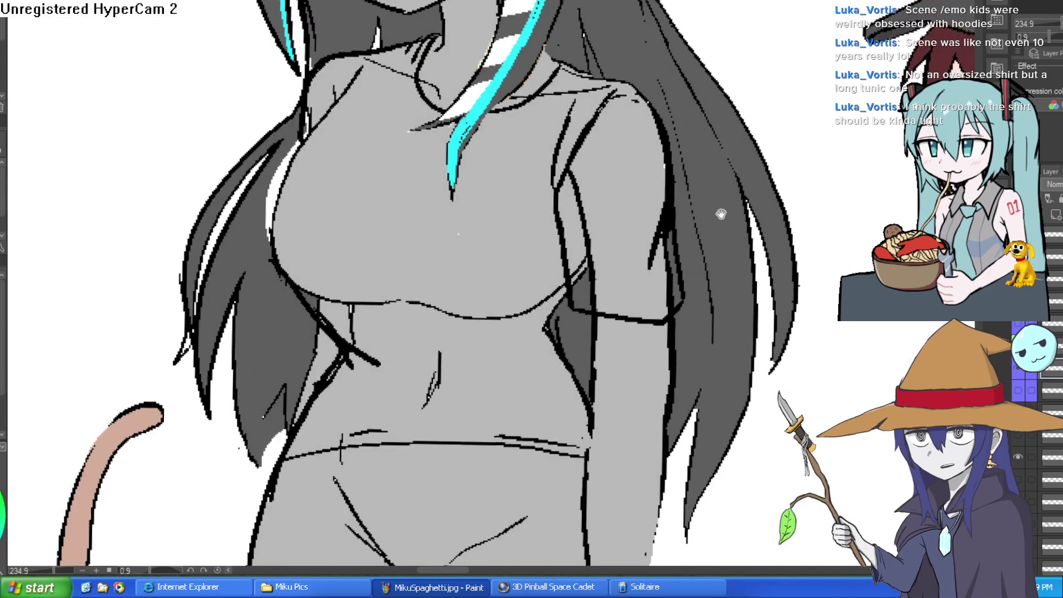
scroll(721, 214, down, 3)
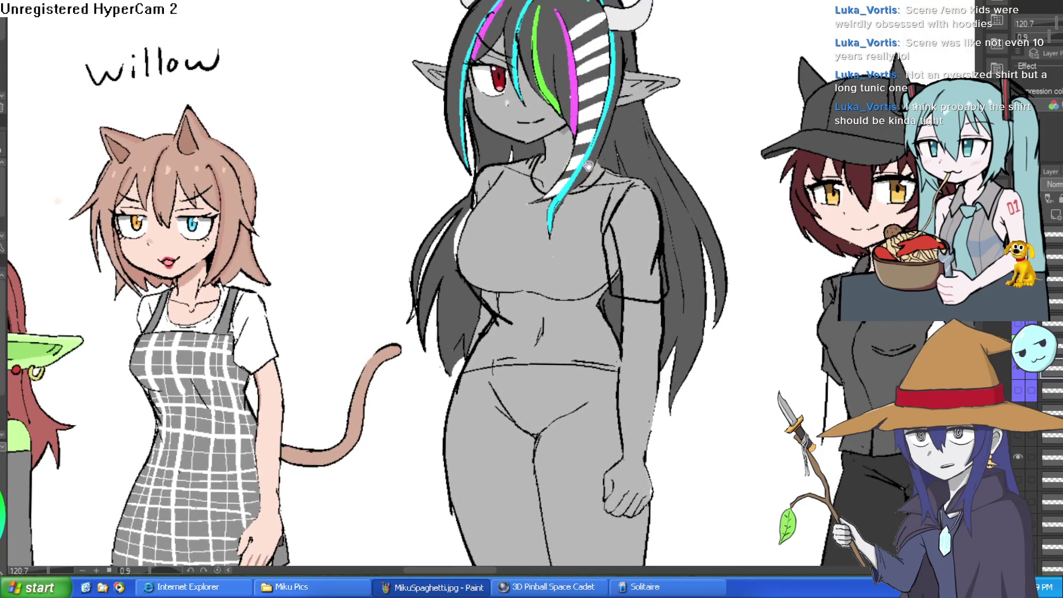
scroll(588, 166, up, 3)
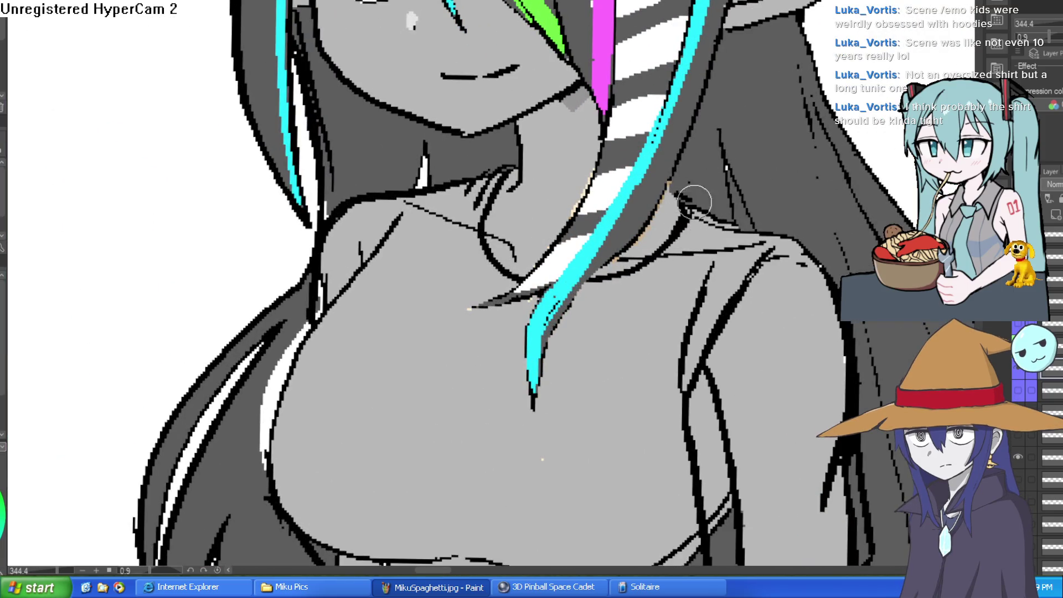
scroll(736, 235, down, 3)
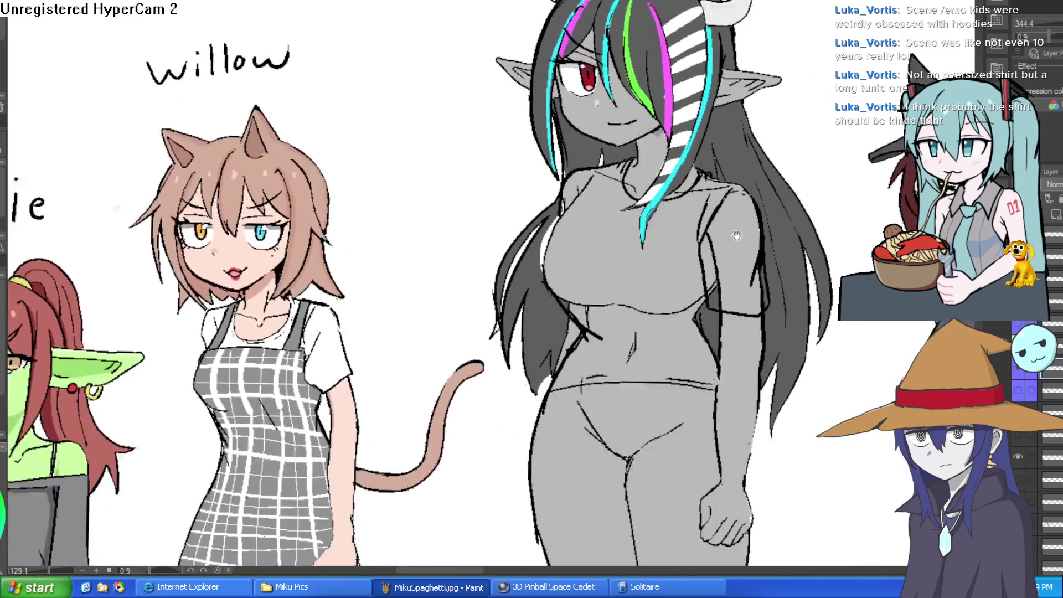
drag(736, 235, 698, 207)
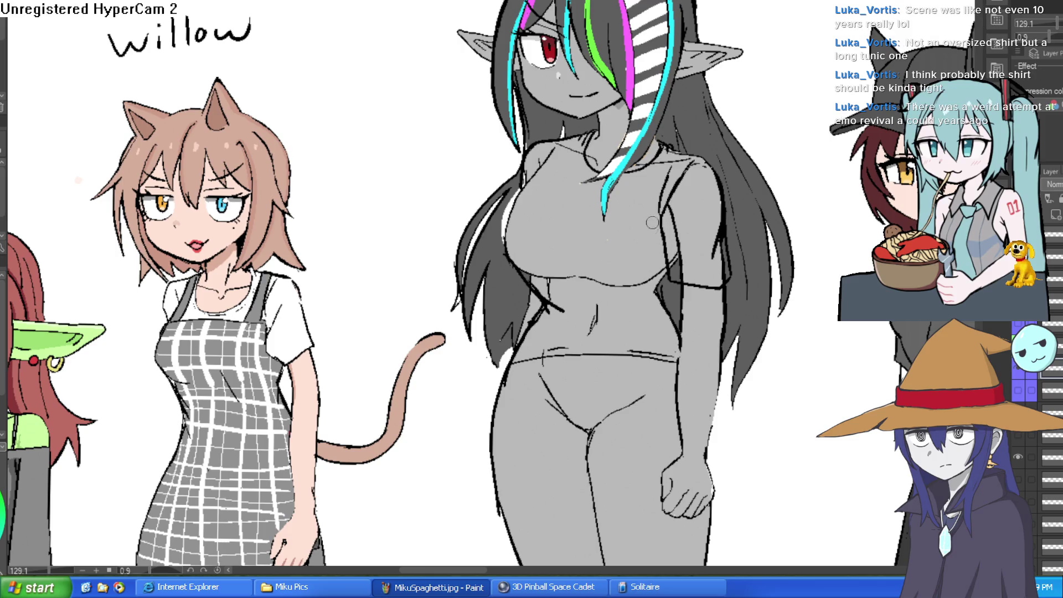
click(634, 300)
click(631, 267)
click(692, 223)
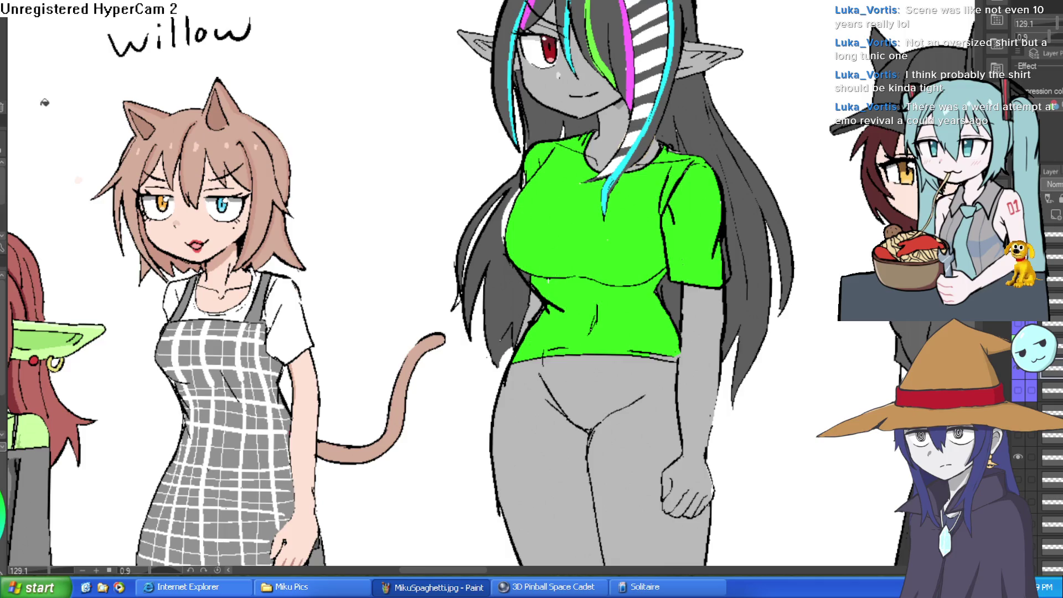
mouse_move(515, 232)
mouse_down()
mouse_move(597, 167)
mouse_move(597, 233)
mouse_up()
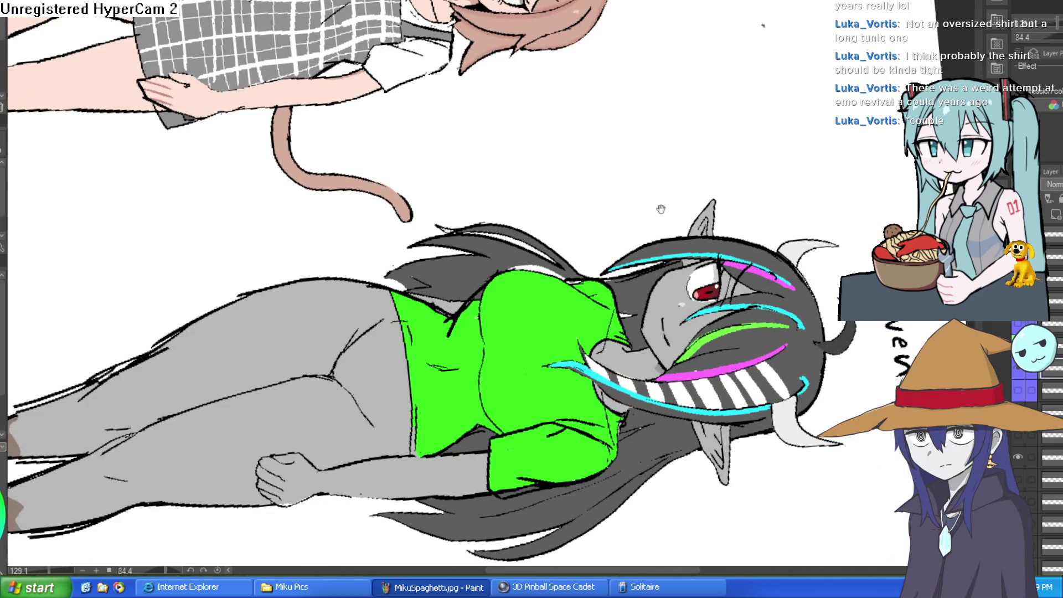
Step: Thin the shirt's outline and paint green over stray black strokes at its hem, rotating the canvas
scroll(368, 271, up, 5)
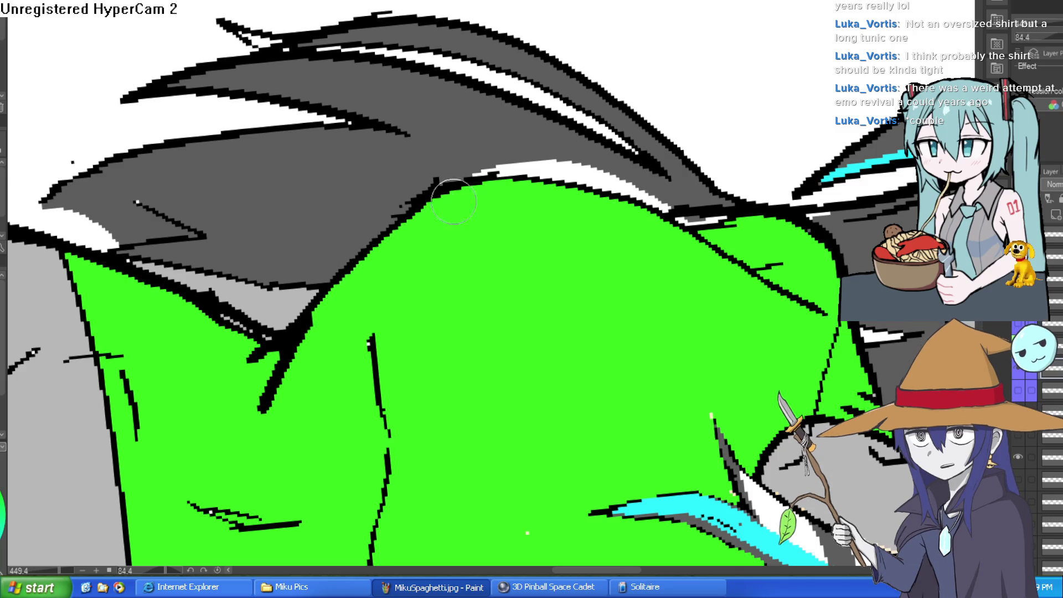
mouse_move(331, 348)
mouse_down()
mouse_move(285, 388)
mouse_move(278, 410)
mouse_move(621, 298)
mouse_move(573, 341)
mouse_up()
mouse_move(470, 418)
mouse_down()
mouse_move(534, 446)
mouse_move(579, 479)
mouse_move(574, 488)
mouse_move(595, 483)
mouse_move(604, 459)
mouse_move(547, 457)
mouse_up()
drag(486, 390, 658, 430)
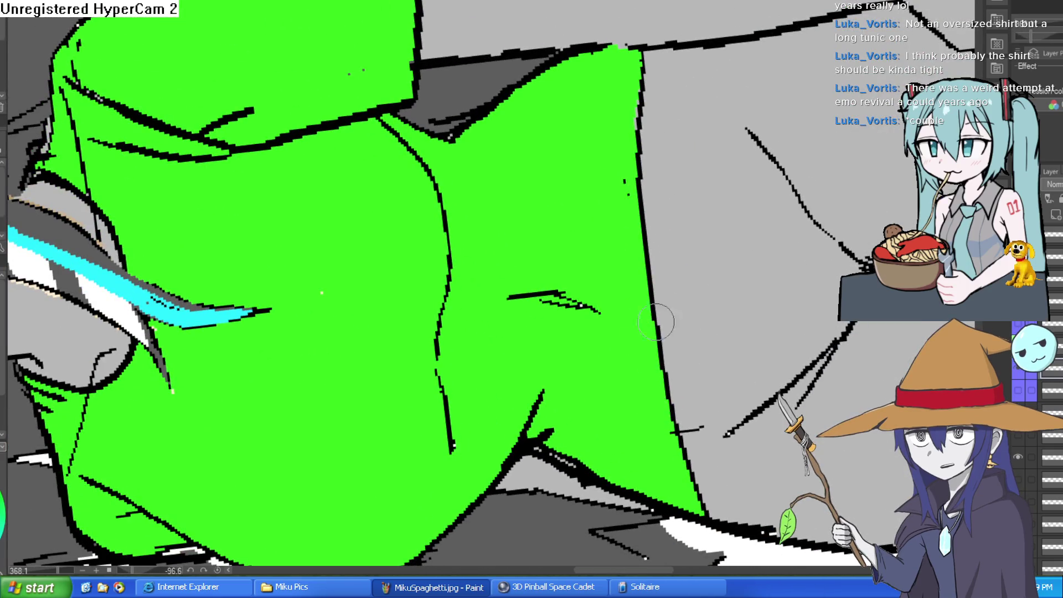
drag(656, 322, 474, 271)
mouse_move(458, 338)
mouse_down()
mouse_move(563, 275)
mouse_move(513, 399)
mouse_up()
scroll(537, 406, down, 5)
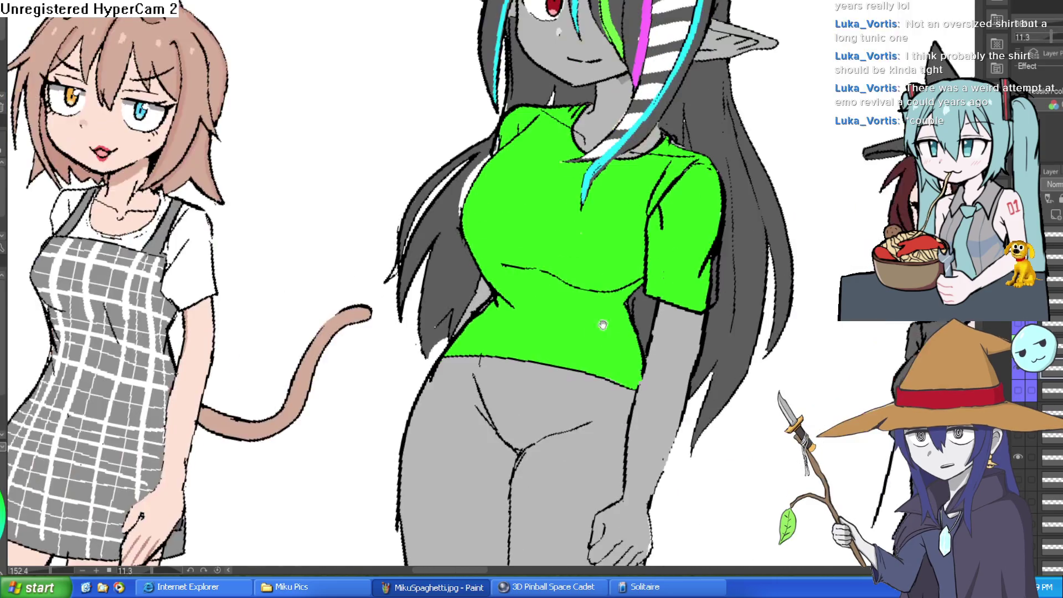
scroll(671, 223, up, 5)
Step: Paint green over the small hook and the black line strip on the shirt's side
drag(671, 223, 682, 233)
drag(677, 171, 686, 213)
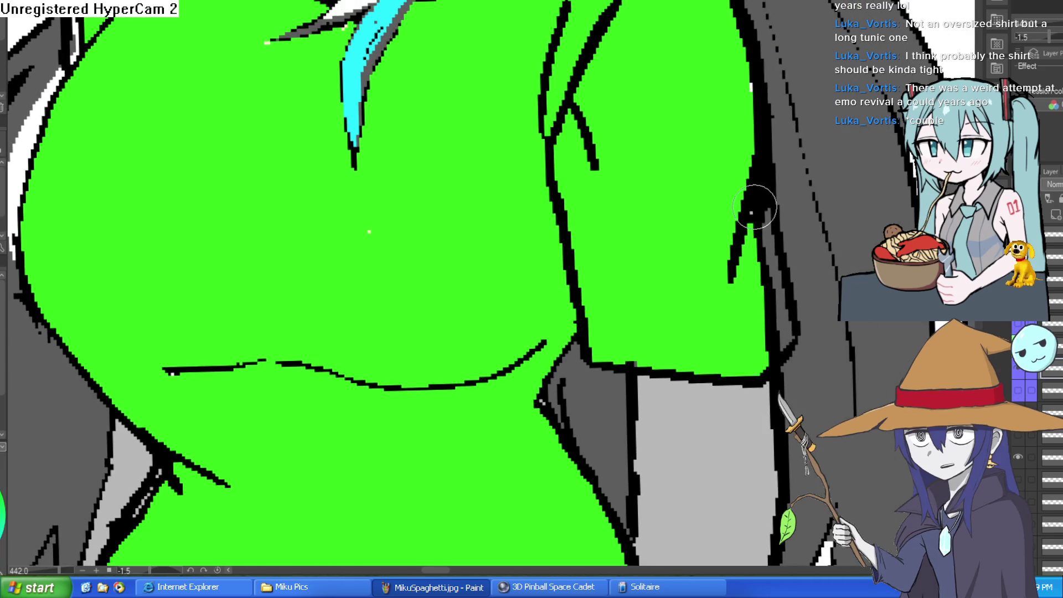
mouse_move(755, 208)
mouse_down()
mouse_move(769, 233)
mouse_move(773, 308)
mouse_move(784, 293)
mouse_move(776, 360)
mouse_move(767, 355)
mouse_up()
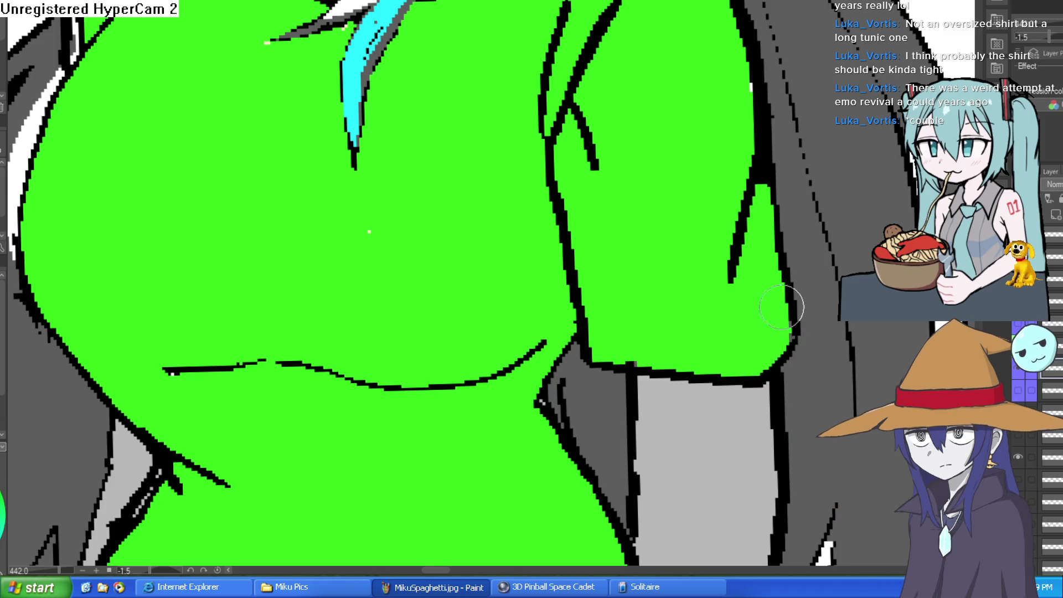
scroll(765, 333, down, 5)
scroll(757, 320, up, 4)
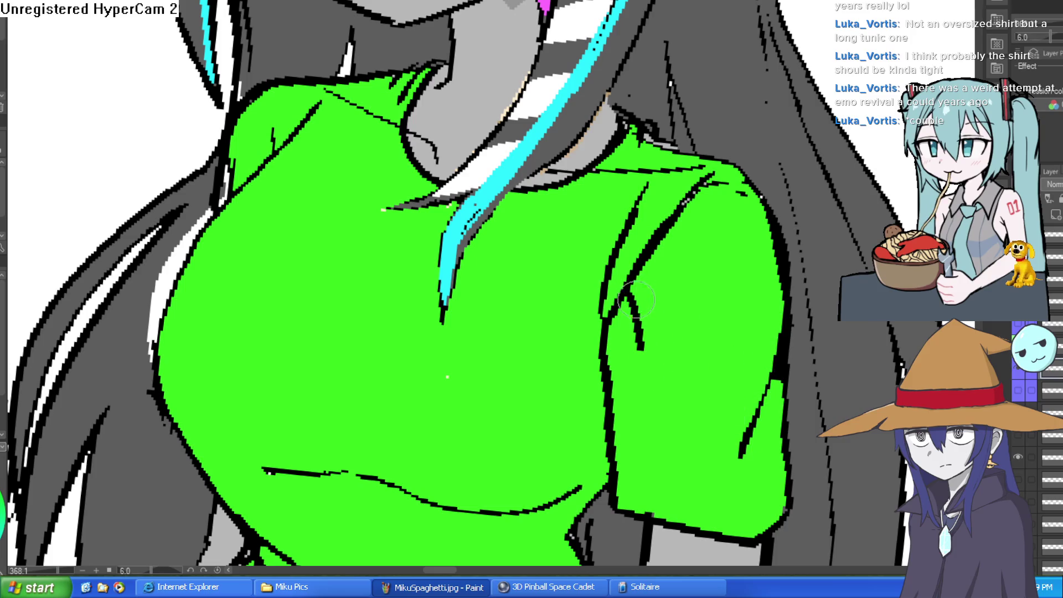
scroll(709, 344, down, 3)
mouse_move(715, 333)
mouse_down()
mouse_move(739, 253)
mouse_move(744, 284)
mouse_up()
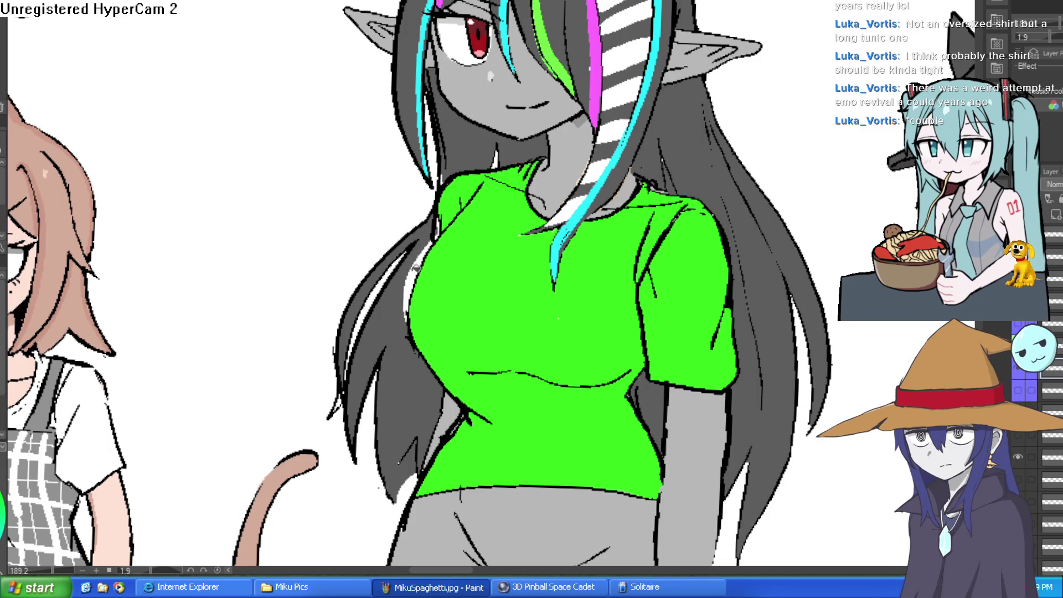
scroll(619, 246, down, 3)
drag(737, 307, 720, 269)
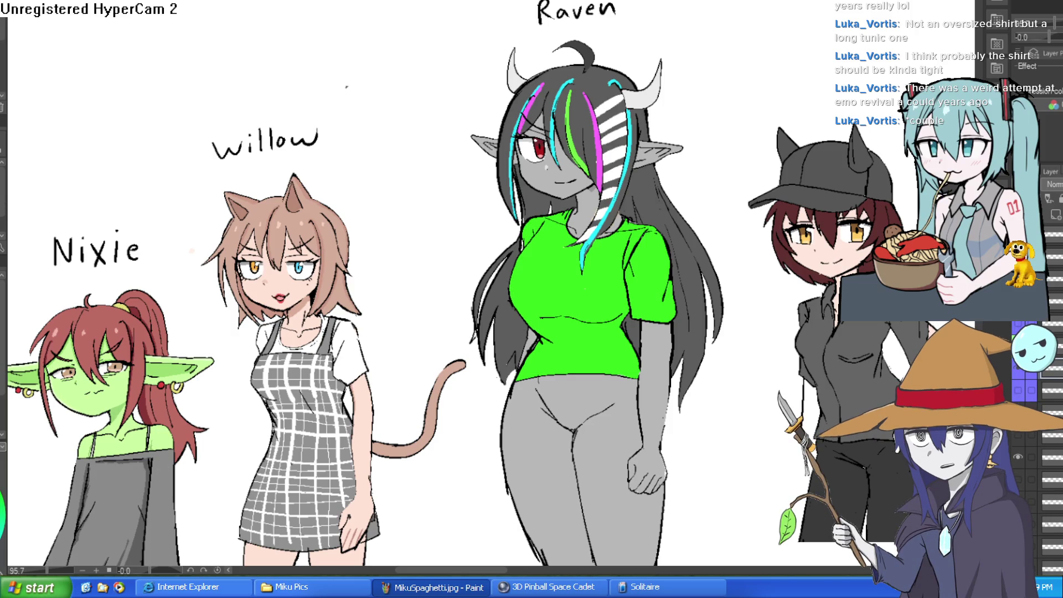
scroll(599, 266, up, 4)
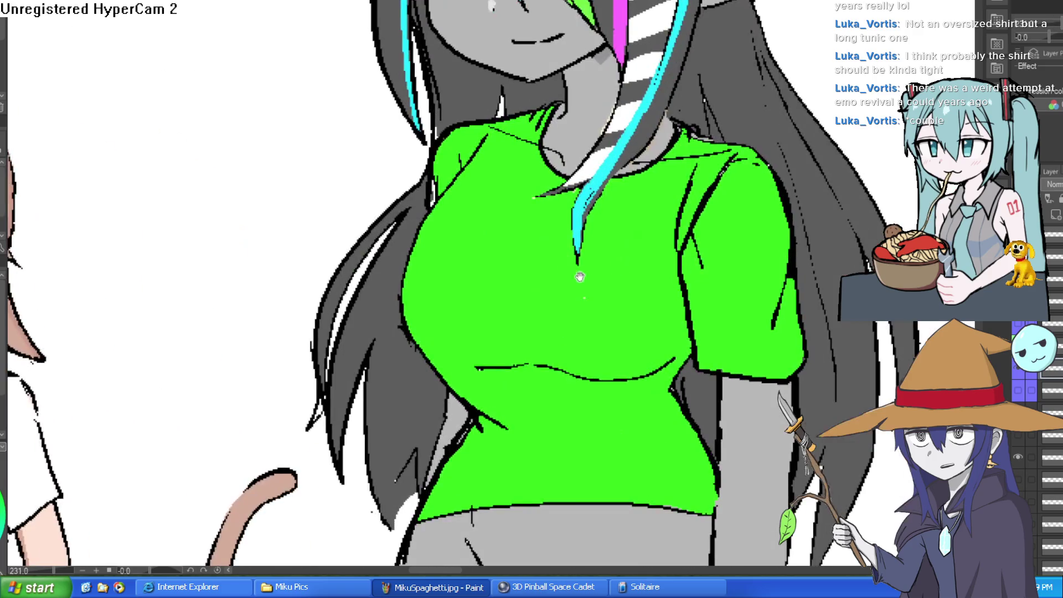
Step: Draw a circular skull face with an X eye and stitched mouth on the shirt, then fill it white
mouse_move(531, 226)
mouse_down()
mouse_move(530, 370)
mouse_move(594, 241)
mouse_up()
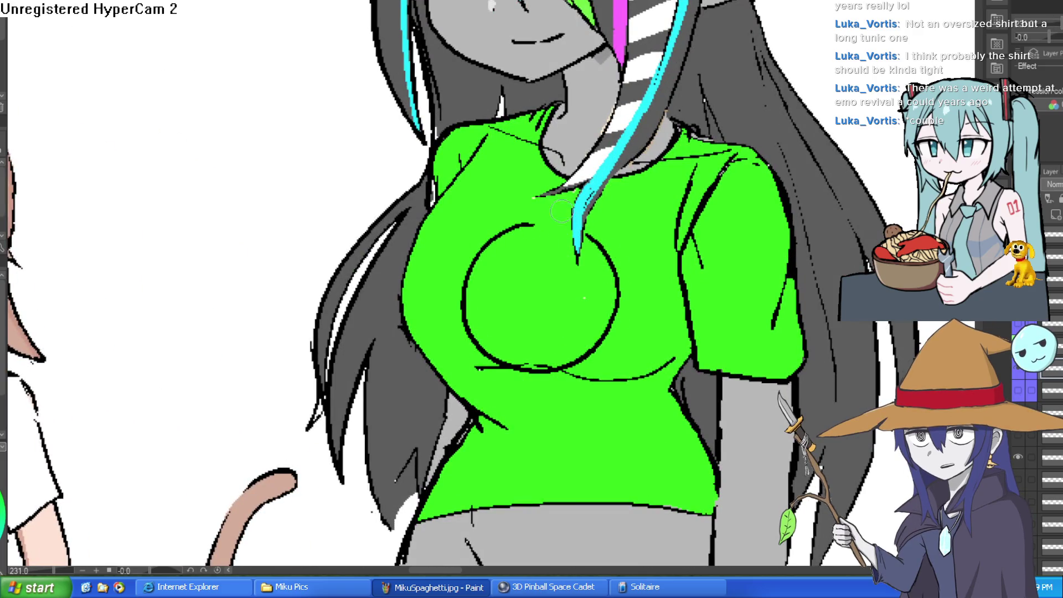
drag(531, 225, 565, 223)
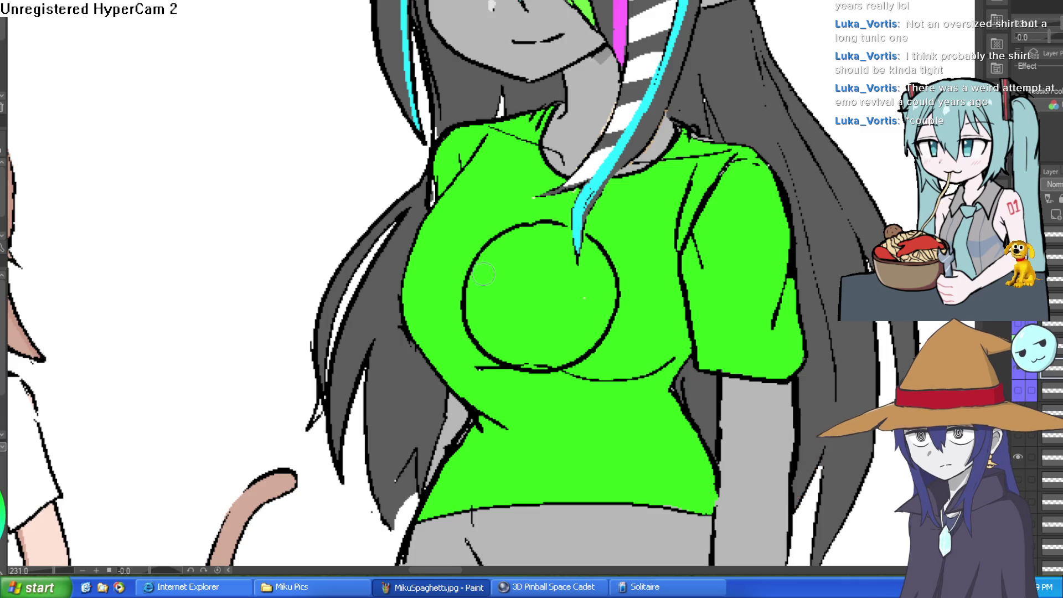
drag(483, 274, 497, 287)
mouse_move(575, 267)
mouse_down()
mouse_move(566, 261)
mouse_move(586, 301)
mouse_move(572, 258)
mouse_up()
key(ctrl+z)
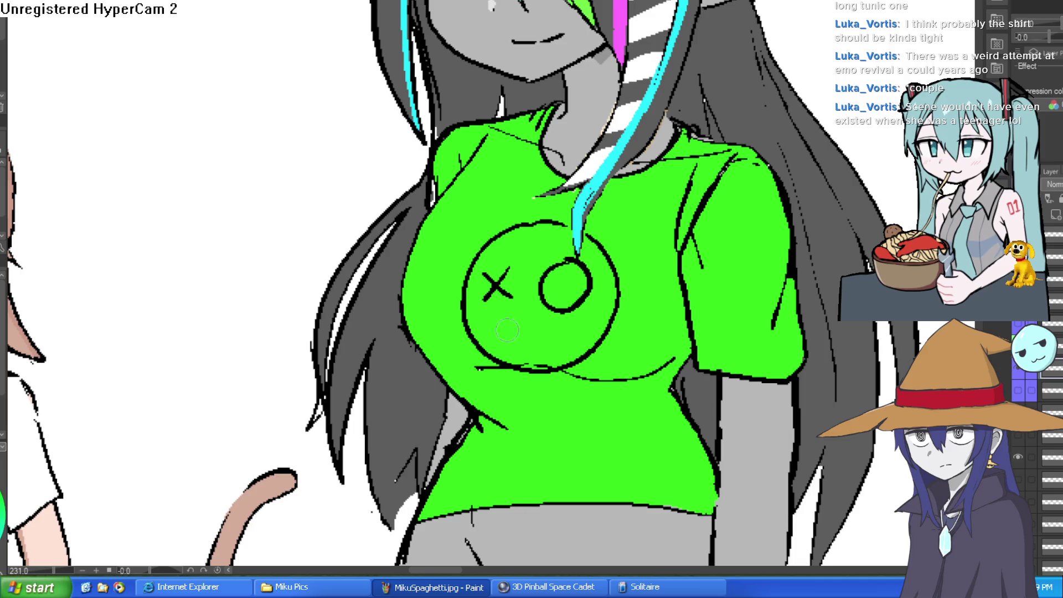
mouse_move(515, 331)
mouse_down()
mouse_move(573, 331)
mouse_move(509, 339)
mouse_move(531, 341)
mouse_up()
drag(546, 321, 545, 339)
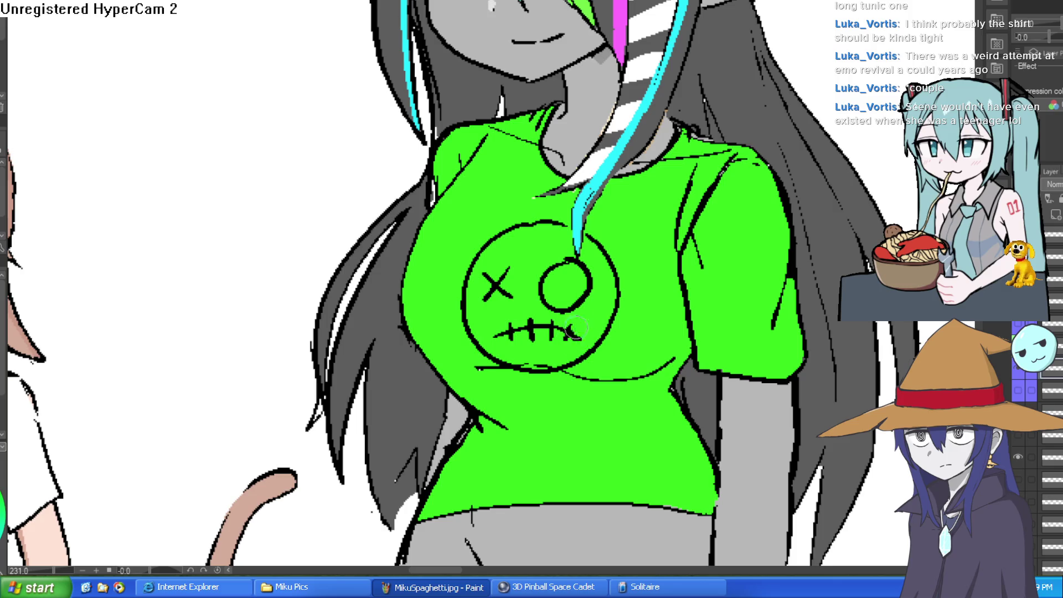
scroll(576, 328, down, 3)
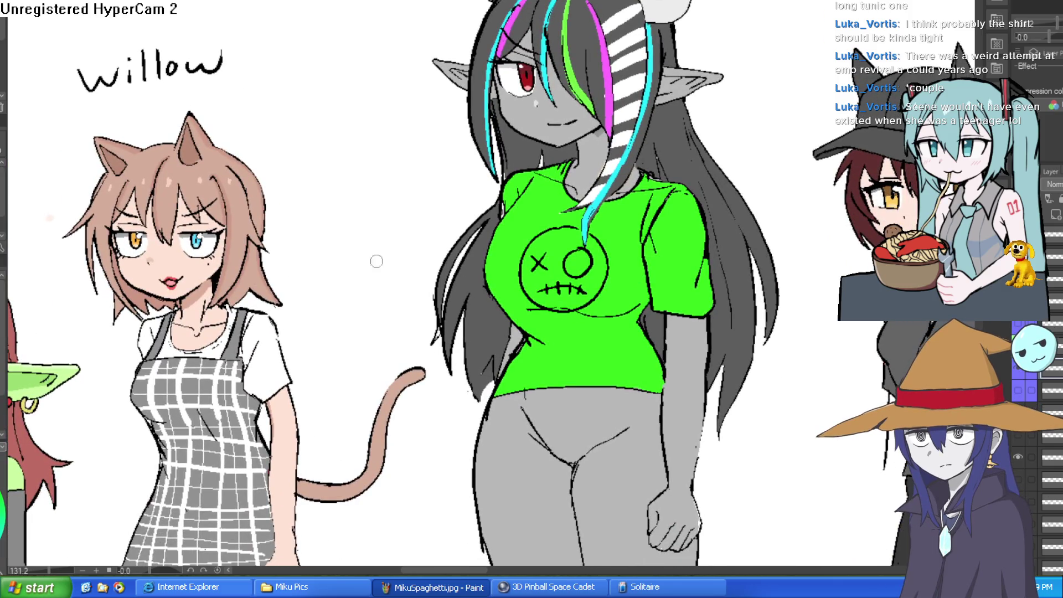
click(579, 287)
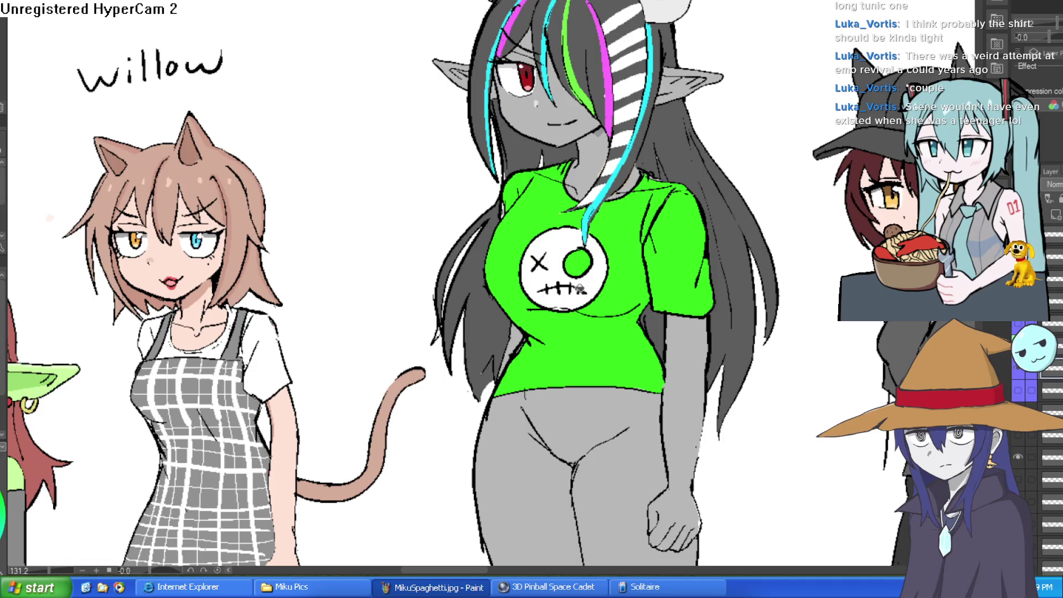
Step: Tilt and level the lineup view, then zoom in on Raven's face and white skull shirt
scroll(648, 265, down, 3)
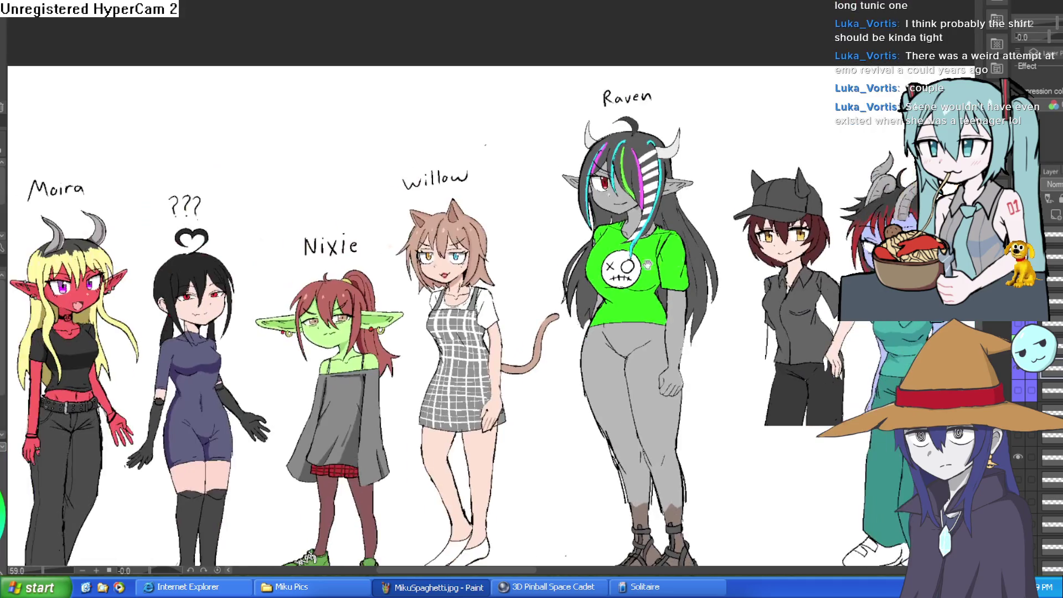
drag(648, 265, 715, 273)
scroll(705, 260, up, 5)
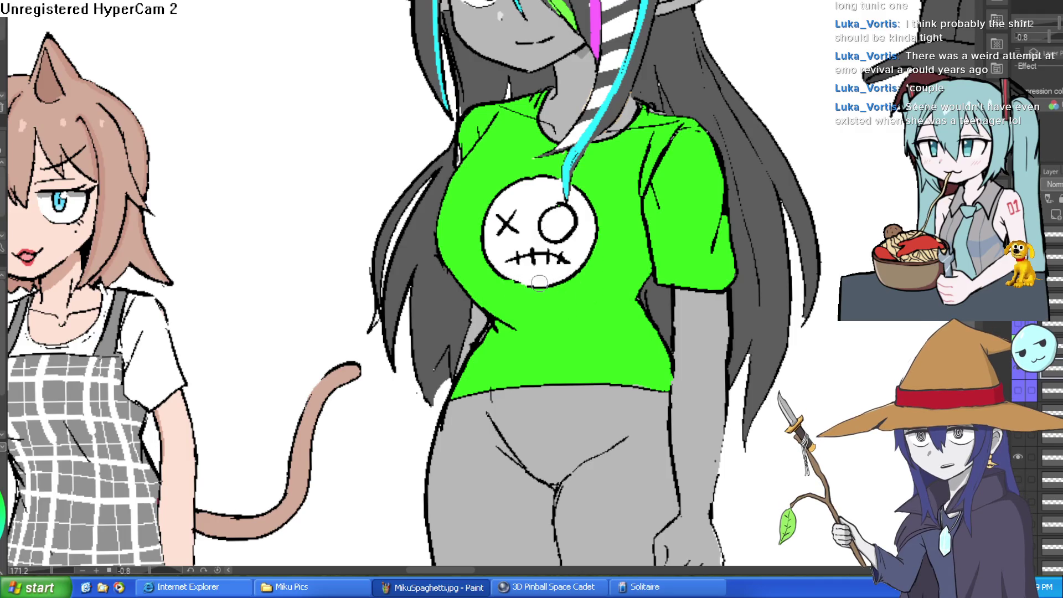
scroll(540, 283, down, 5)
drag(649, 268, 689, 175)
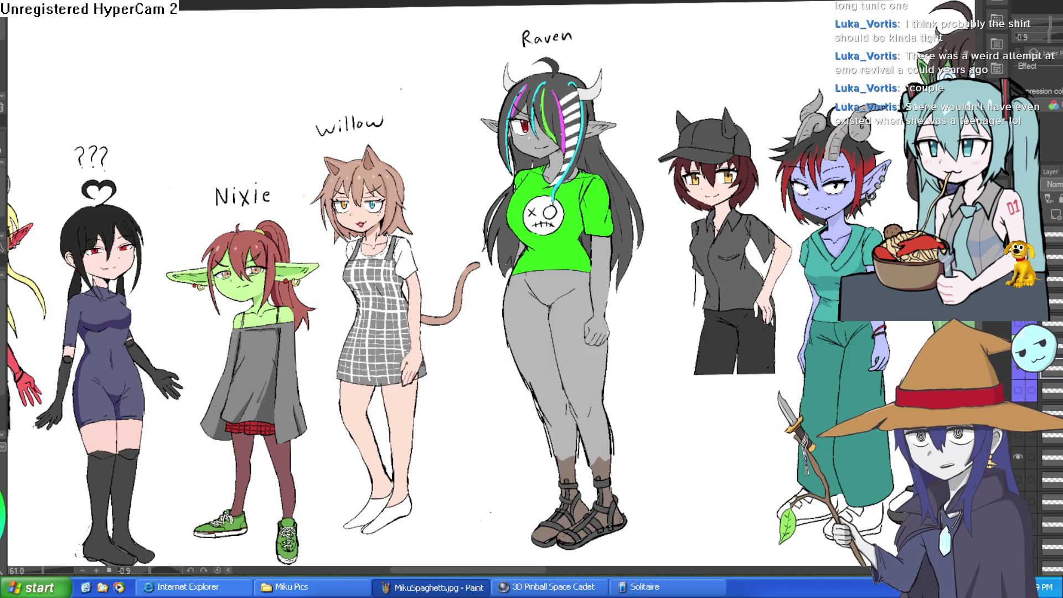
scroll(581, 306, up, 3)
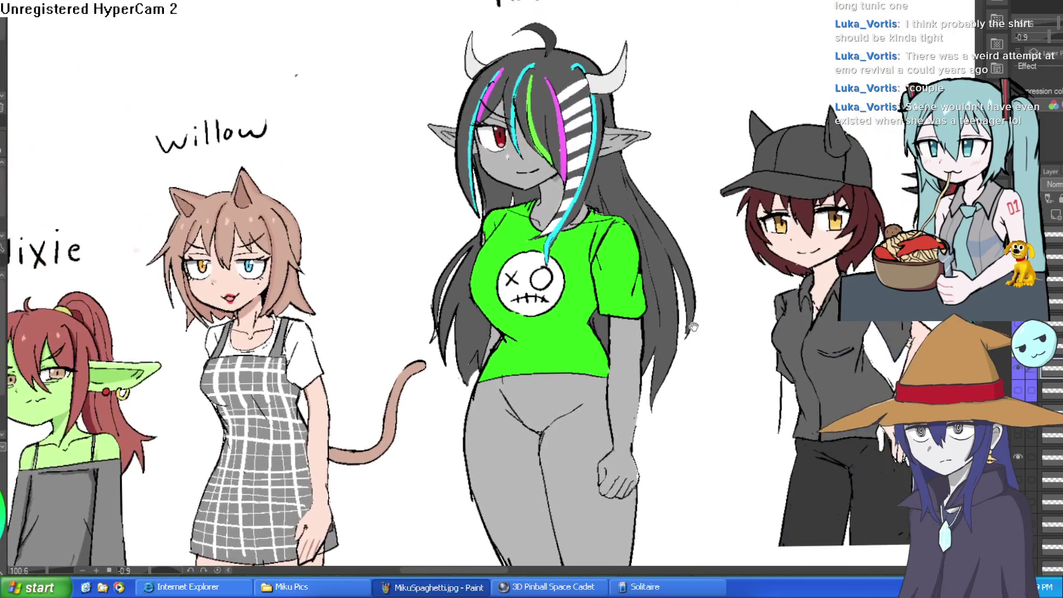
scroll(694, 327, up, 4)
drag(608, 249, 612, 290)
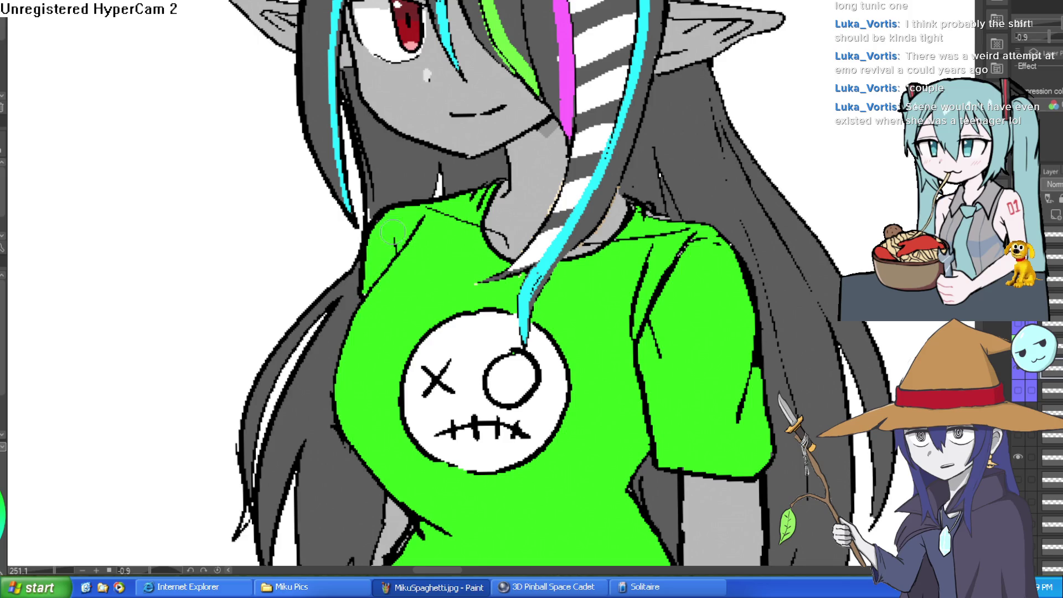
Step: Refill Raven's shirt body, right sleeve and shoulder strip with bright cyan instead of green
scroll(692, 213, down, 3)
scroll(711, 215, up, 5)
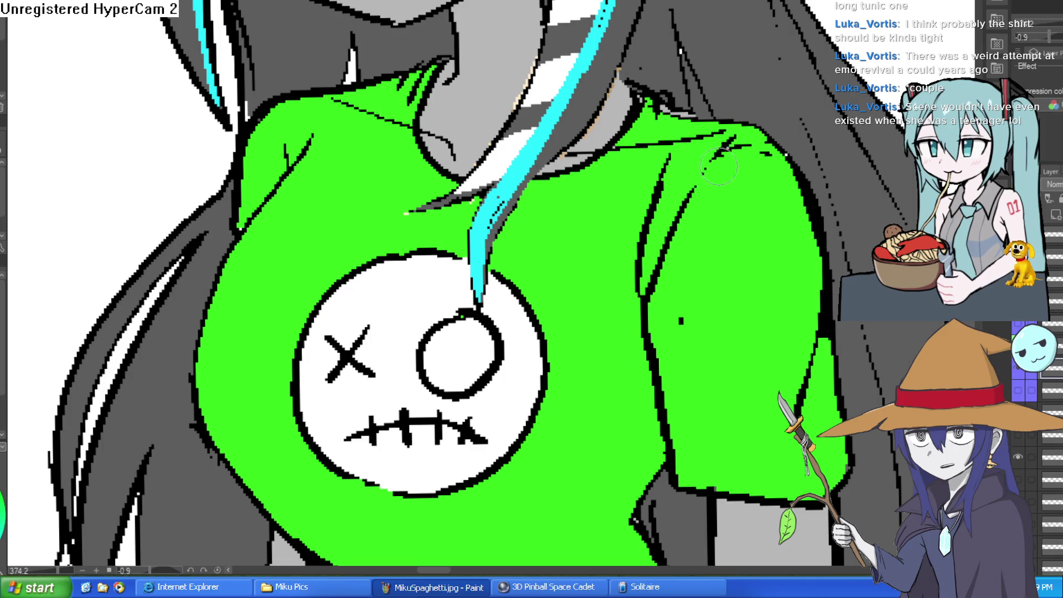
scroll(758, 153, down, 2)
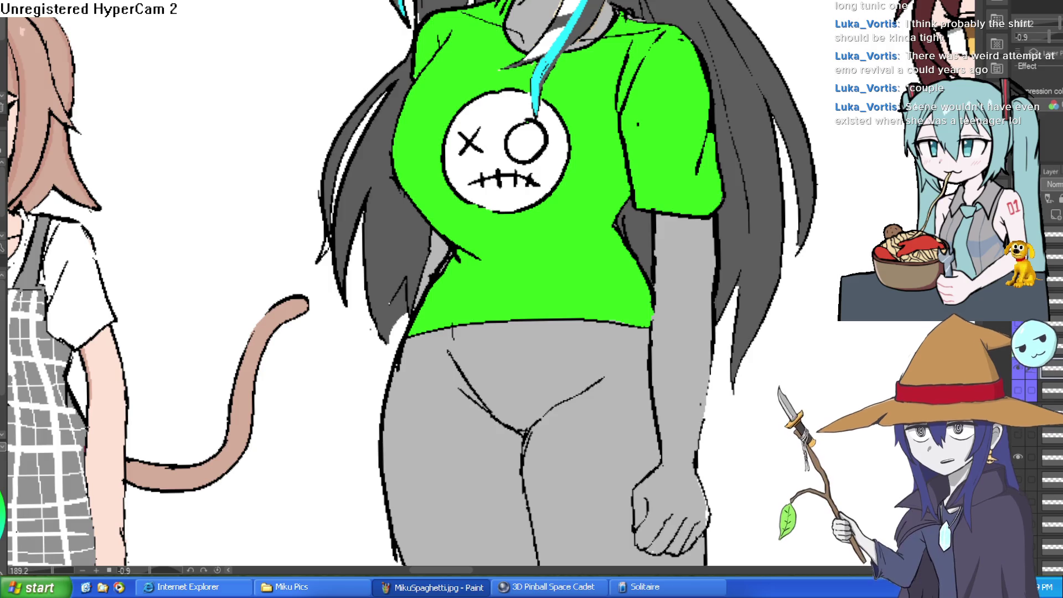
key(g)
click(607, 215)
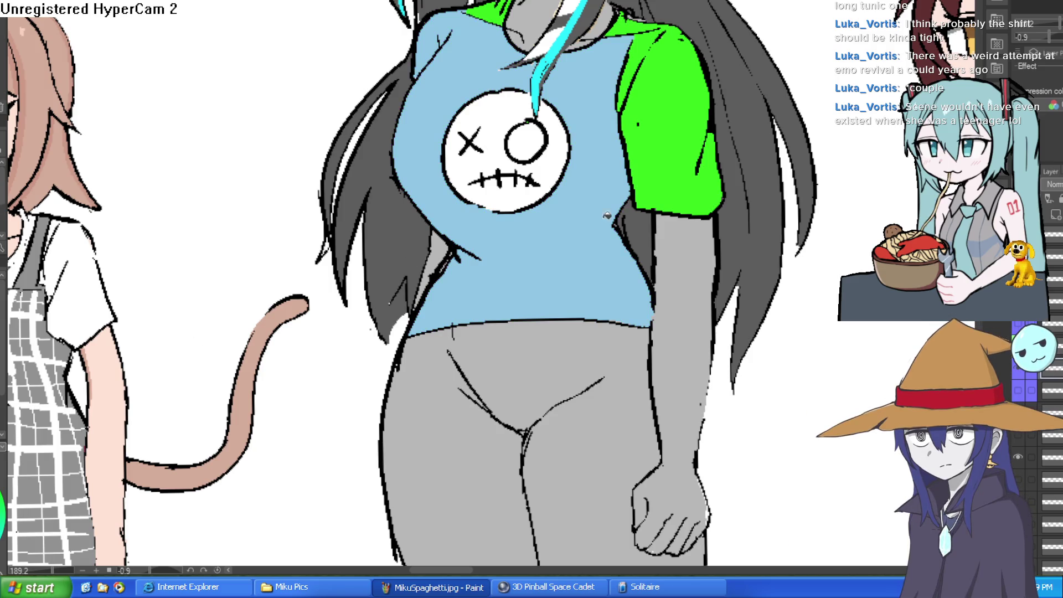
click(680, 155)
key(ctrl+z)
click(556, 218)
click(691, 114)
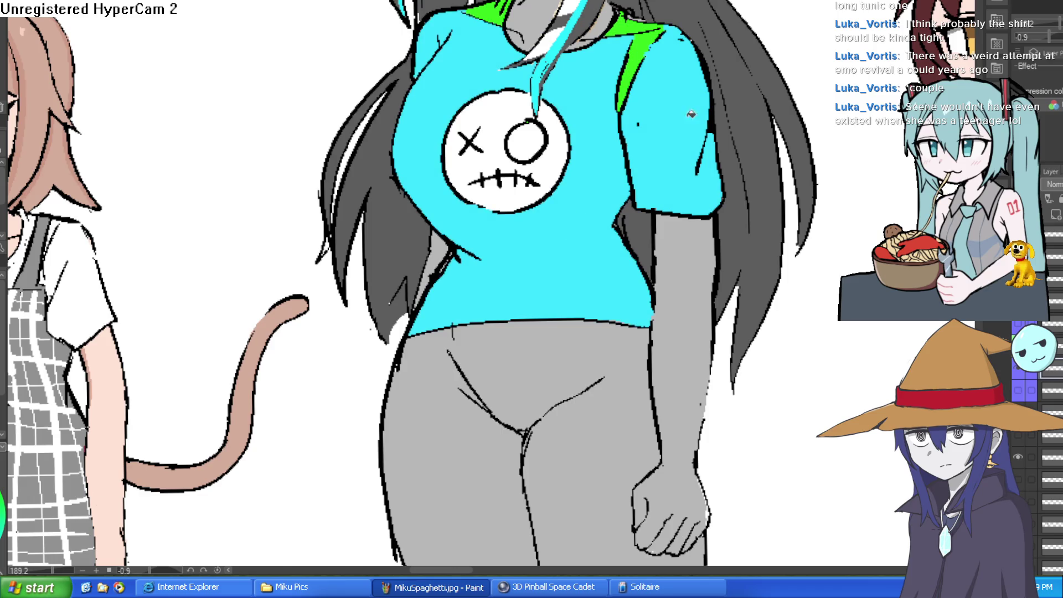
click(637, 44)
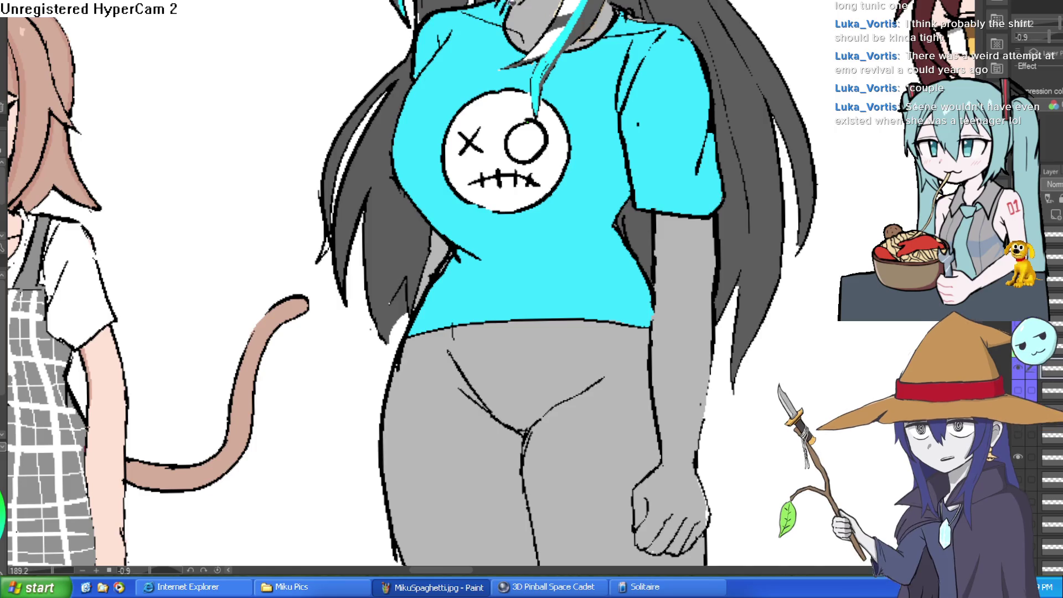
scroll(626, 133, down, 5)
drag(636, 150, 617, 138)
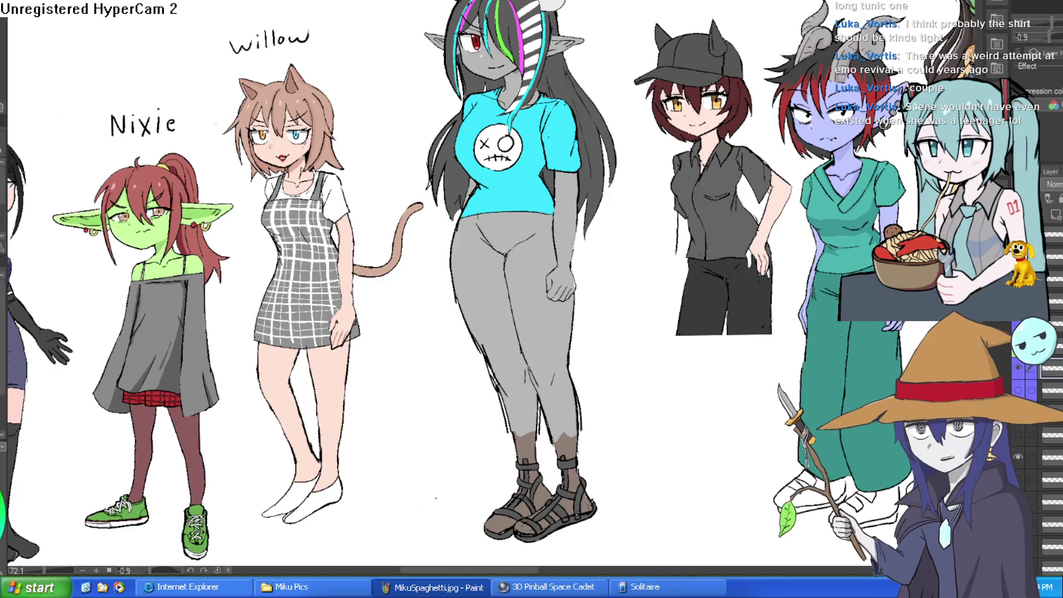
scroll(521, 249, up, 5)
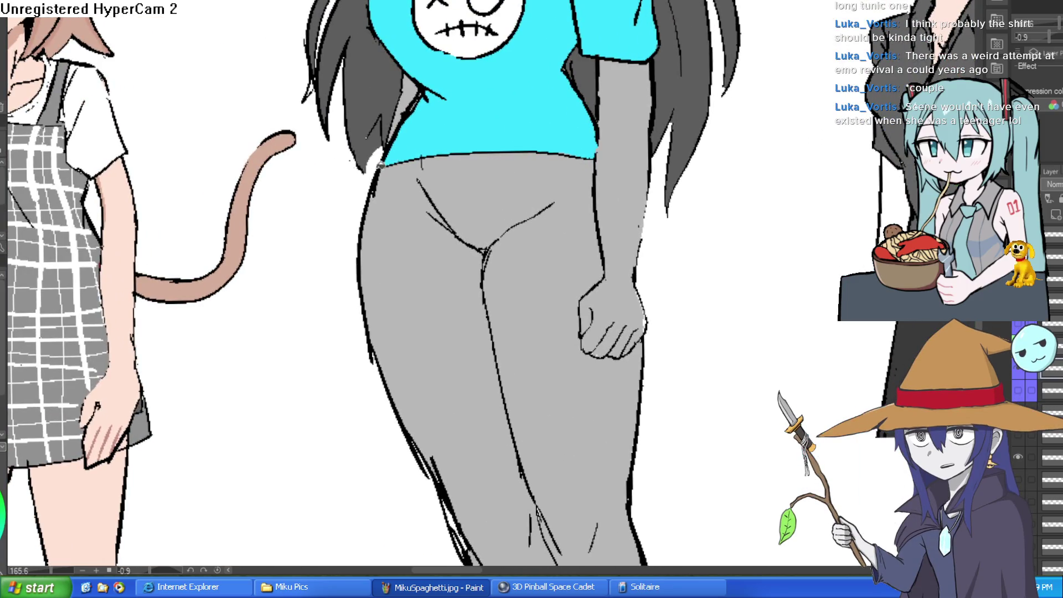
Step: Draw a belt buckle outline and belt loops along Raven's waistline
scroll(499, 147, up, 3)
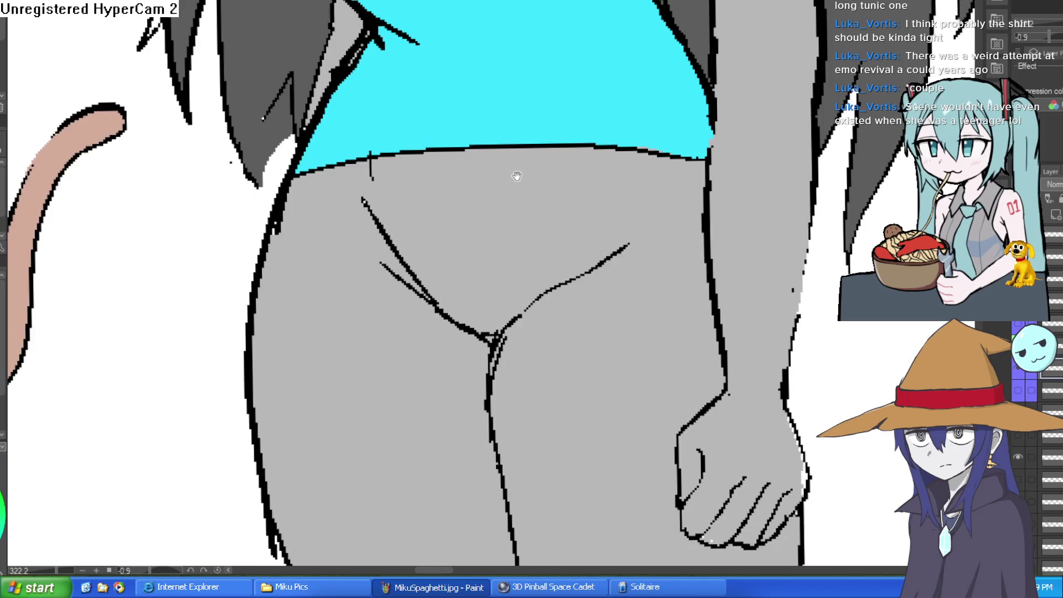
mouse_move(433, 176)
mouse_down()
mouse_move(441, 218)
mouse_move(553, 209)
mouse_move(561, 166)
mouse_move(499, 198)
mouse_move(464, 177)
mouse_up()
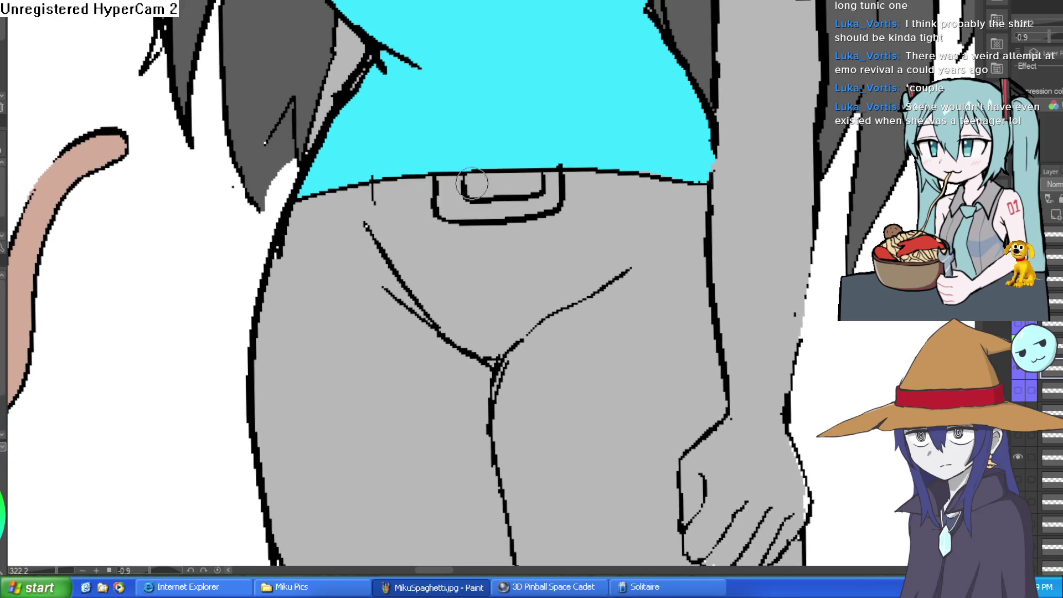
mouse_move(395, 179)
mouse_down()
mouse_move(370, 215)
mouse_move(316, 221)
mouse_move(314, 195)
mouse_up()
mouse_move(602, 171)
mouse_down()
mouse_move(603, 191)
mouse_move(627, 178)
mouse_move(695, 214)
mouse_move(698, 180)
mouse_up()
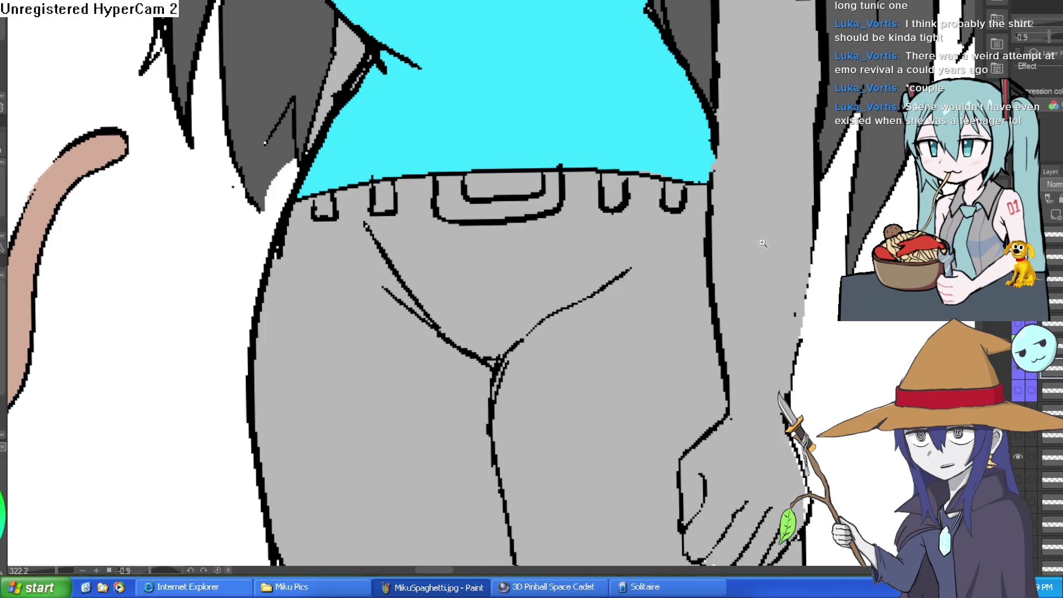
Step: Fill both pants legs dark grey, undoing an accidental black fill
scroll(720, 222, down, 2)
click(565, 354)
key(ctrl+z)
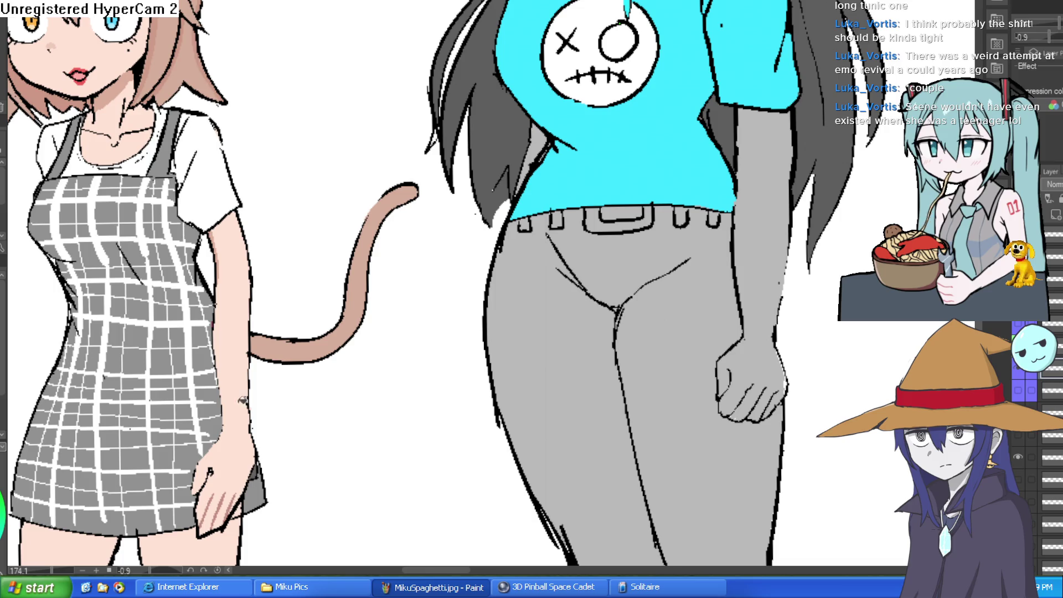
click(556, 412)
click(713, 353)
Step: Zoom out and pan to review the lineup, bringing Raven's sandals fully into view
scroll(805, 332, down, 5)
scroll(768, 325, up, 4)
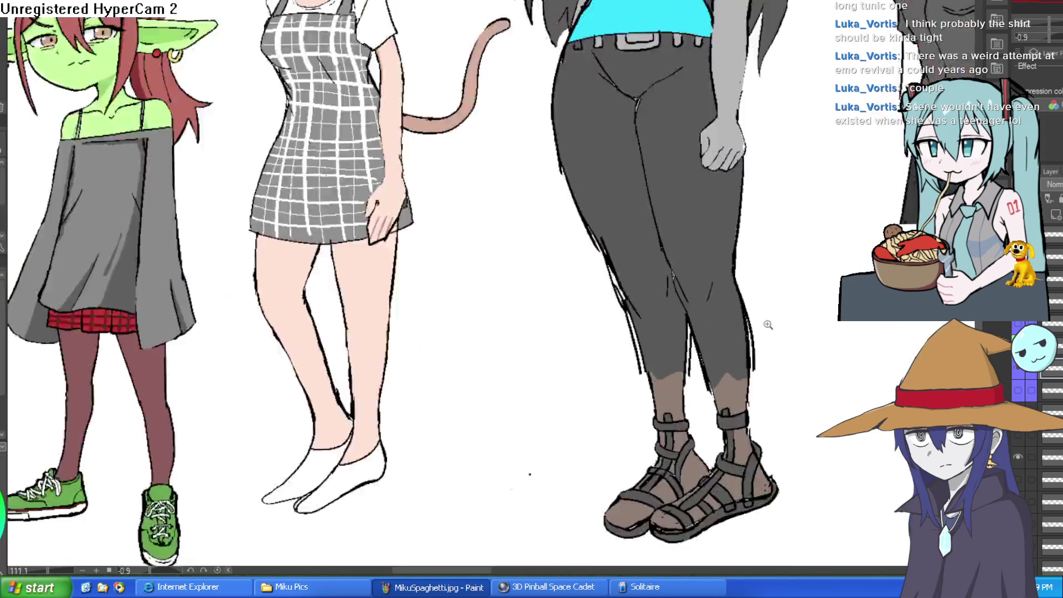
scroll(769, 324, up, 2)
scroll(768, 325, up, 2)
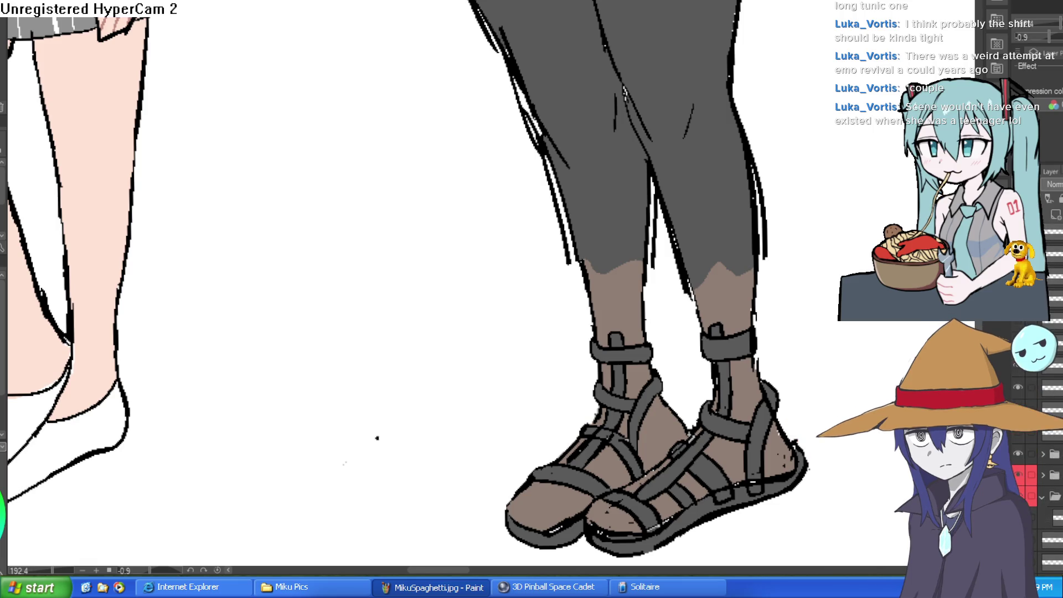
drag(858, 259, 837, 353)
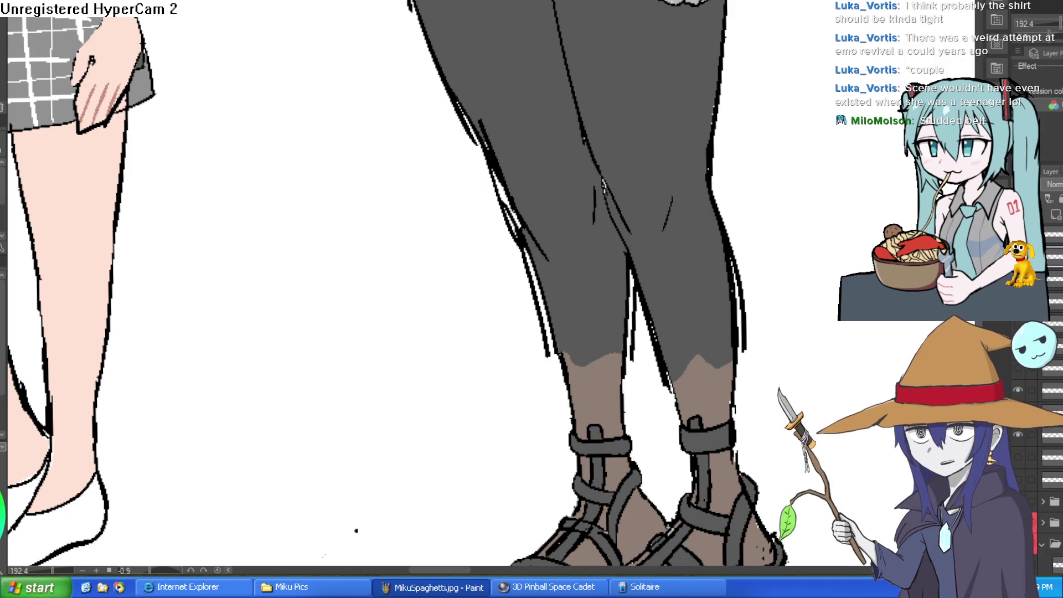
scroll(629, 194, down, 5)
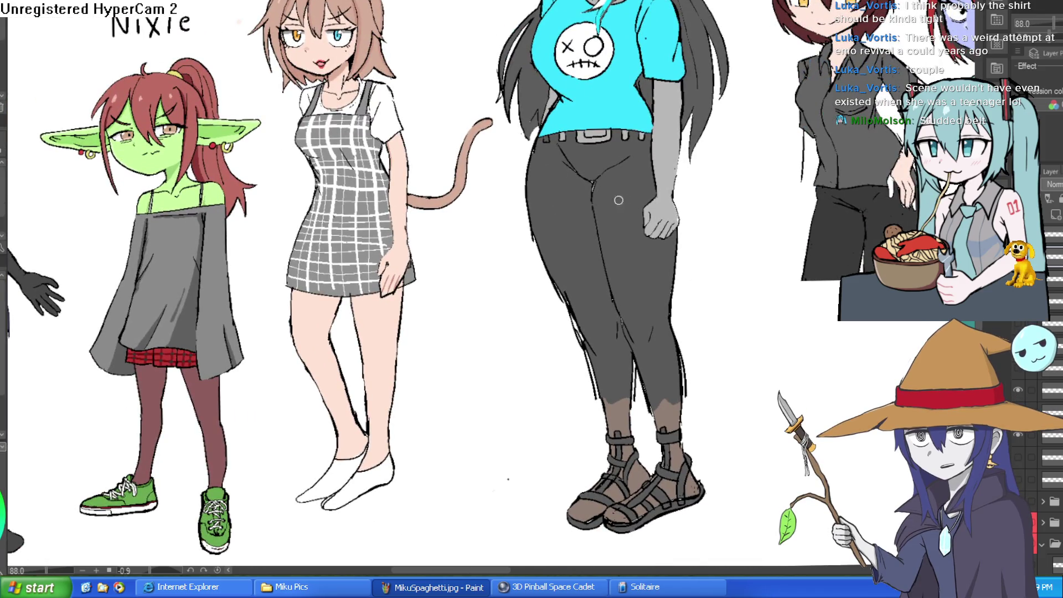
scroll(724, 268, down, 3)
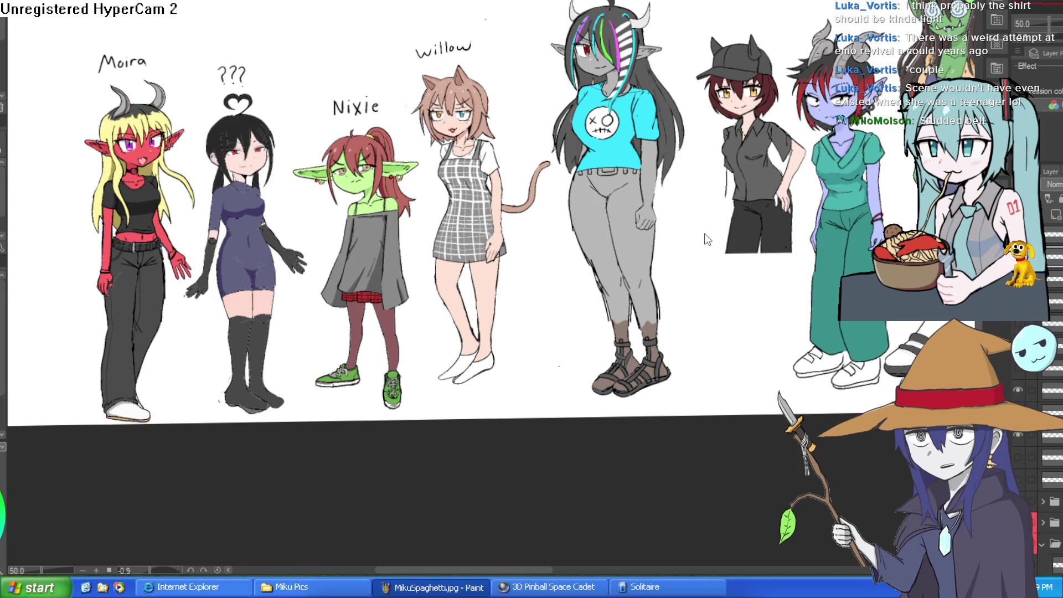
scroll(632, 227, up, 5)
Step: Draw a wavy skirt hem line across Raven's pants
drag(724, 233, 691, 229)
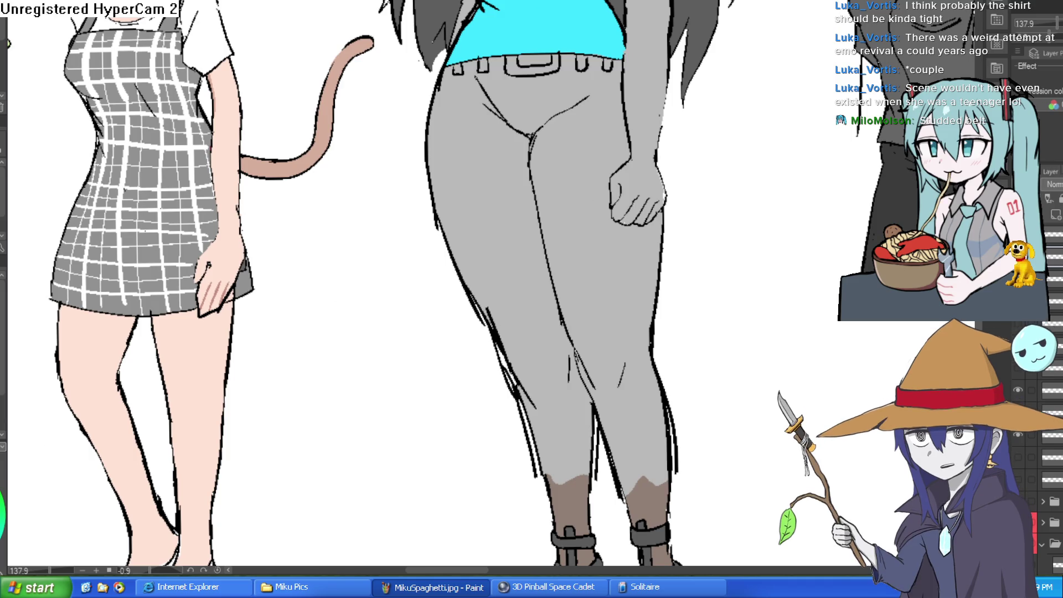
scroll(631, 125, up, 2)
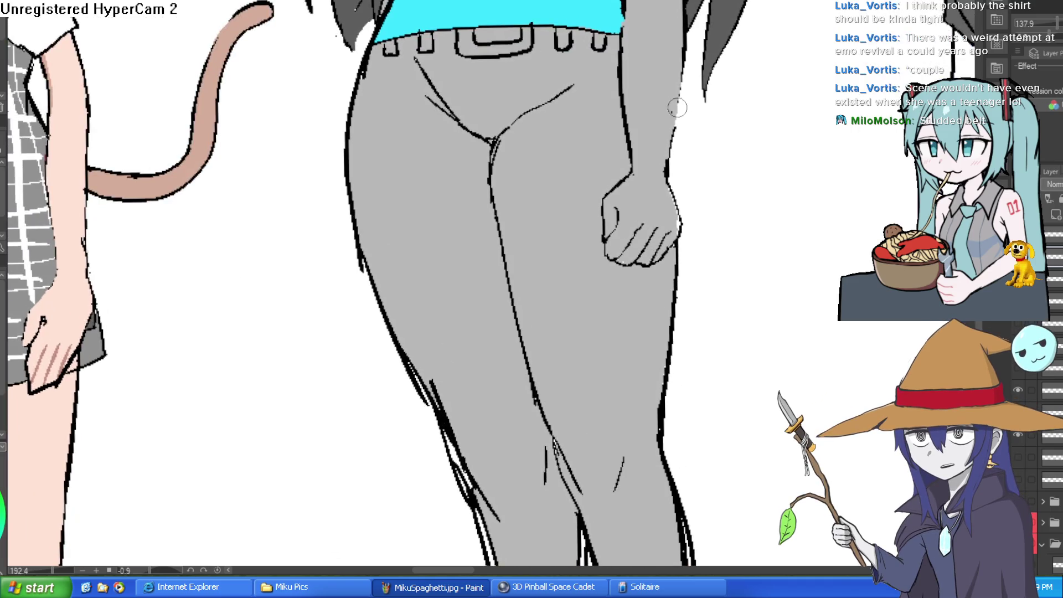
mouse_move(626, 135)
mouse_down()
mouse_move(433, 159)
mouse_move(314, 158)
mouse_up()
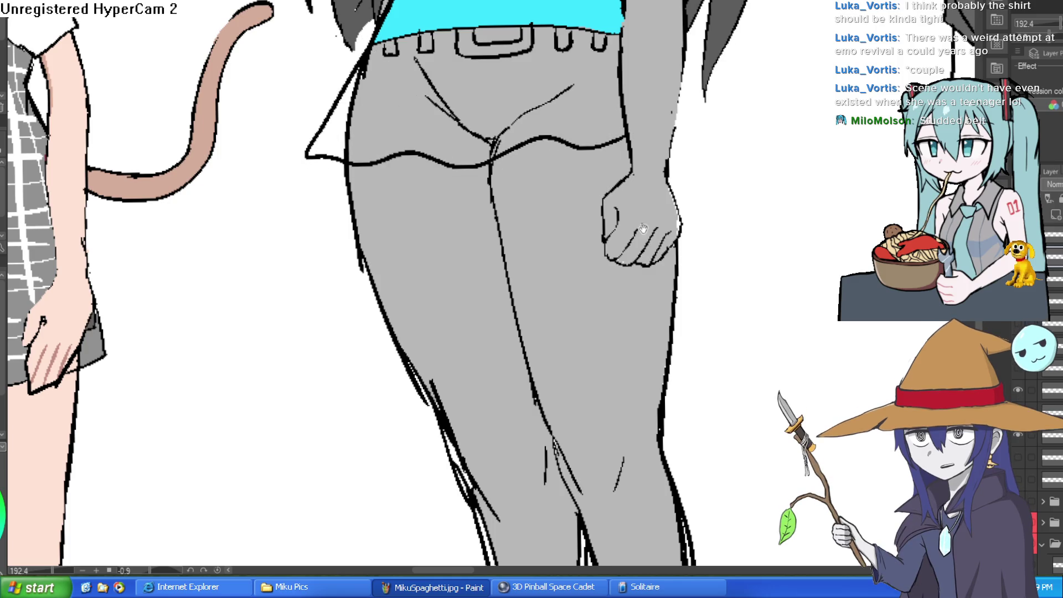
drag(640, 407, 584, 252)
scroll(570, 299, down, 3)
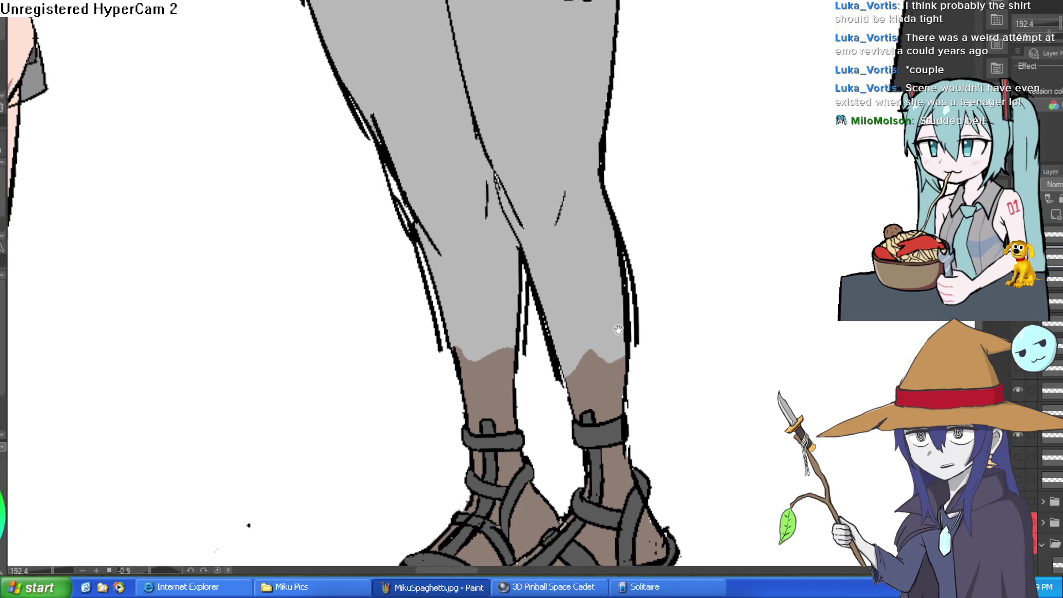
scroll(562, 332, up, 2)
scroll(565, 204, up, 5)
drag(477, 165, 601, 151)
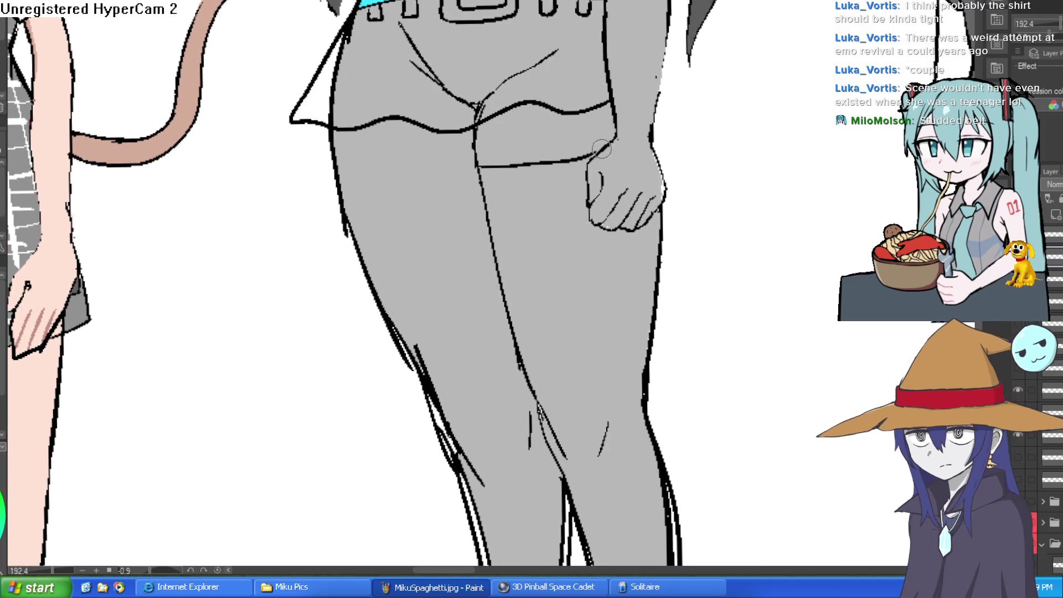
scroll(667, 154, down, 3)
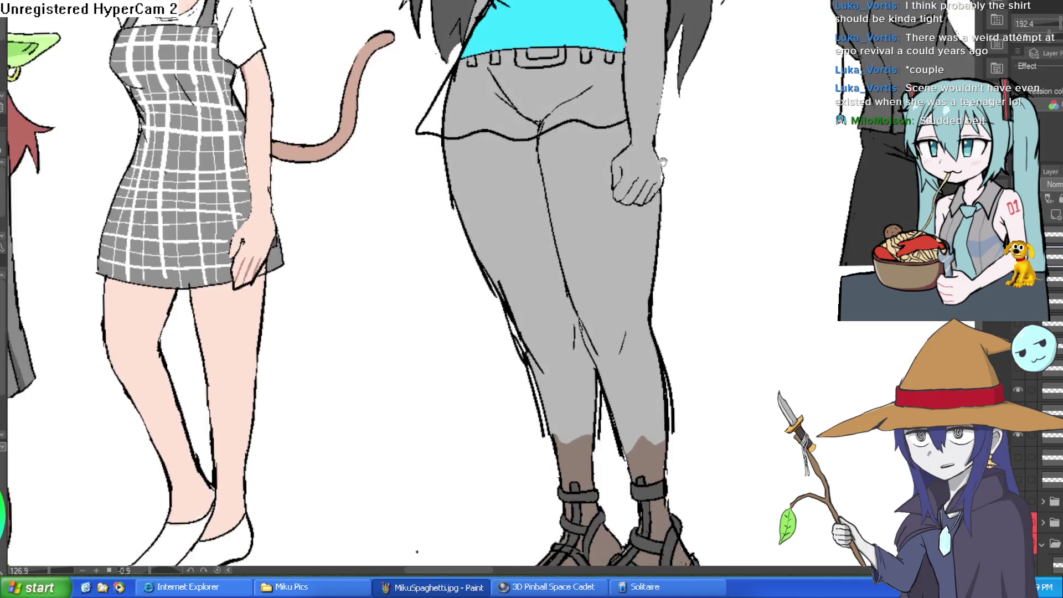
drag(673, 117, 678, 213)
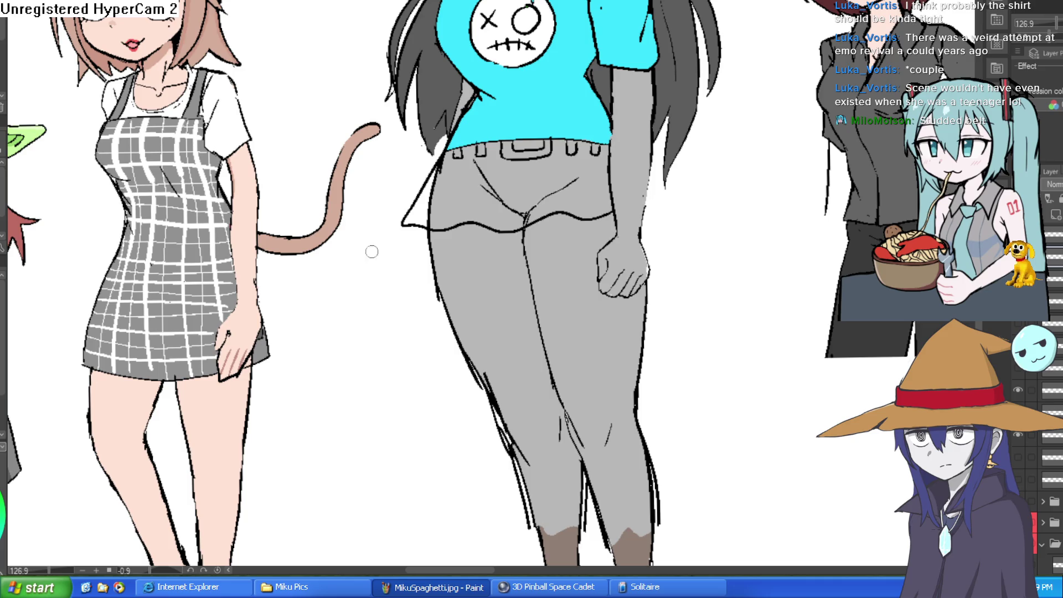
Step: Fill the skirt dark grey and brush over its crease line and stray black marks
key(g)
click(583, 201)
click(498, 208)
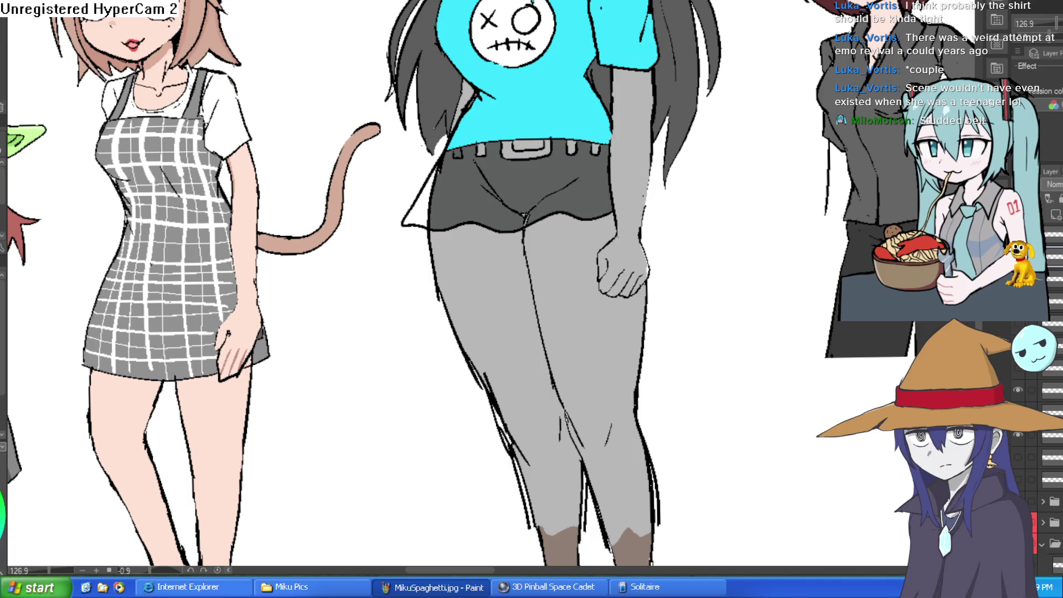
scroll(553, 178, up, 5)
mouse_move(471, 277)
mouse_down()
mouse_move(451, 240)
mouse_move(466, 247)
mouse_move(373, 174)
mouse_move(333, 117)
mouse_up()
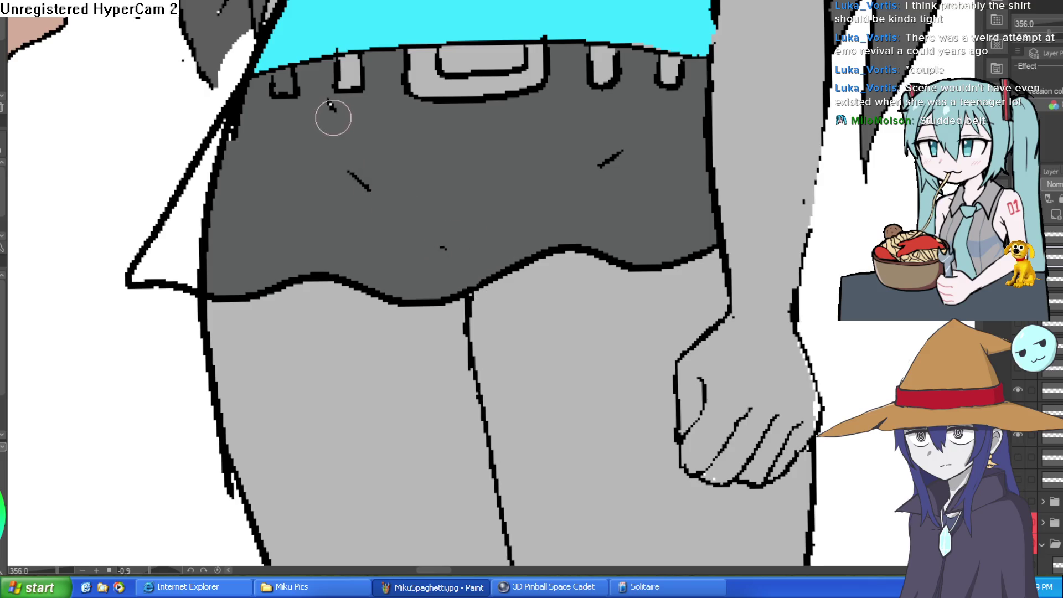
mouse_move(357, 171)
mouse_down()
mouse_move(413, 218)
mouse_move(641, 161)
mouse_move(584, 177)
mouse_up()
Step: Fill the skirt's white left flap and brush away its crease and leftover black marks
key(g)
click(210, 219)
key(b)
mouse_move(214, 268)
mouse_down()
mouse_move(209, 283)
mouse_move(209, 177)
mouse_move(244, 113)
mouse_move(209, 171)
mouse_up()
drag(205, 227, 204, 252)
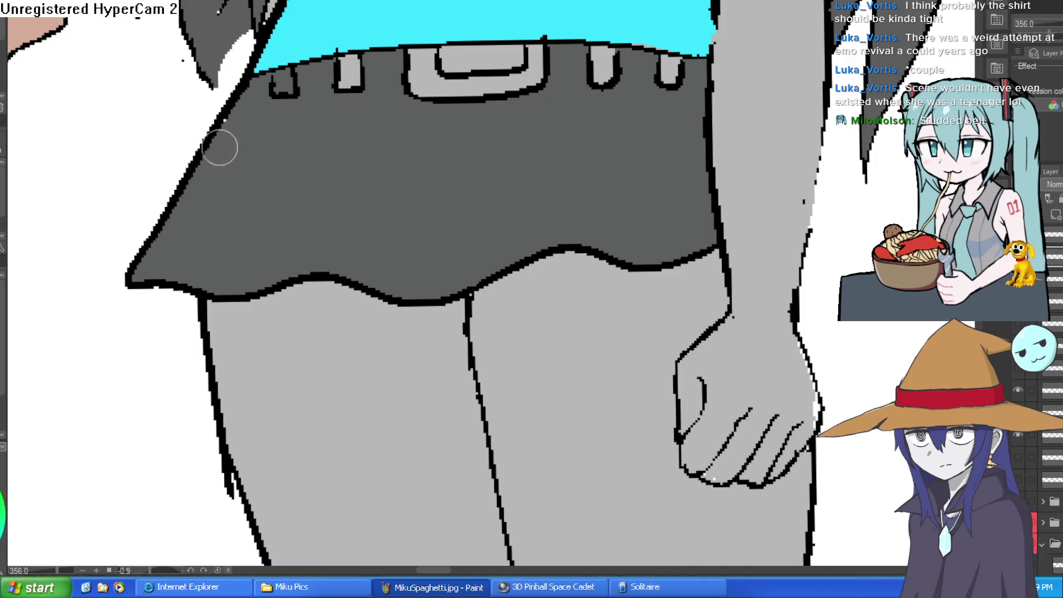
Step: Pan and zoom over the lineup to review the cyan shirt, skirt, legs and sandals
scroll(685, 326, down, 8)
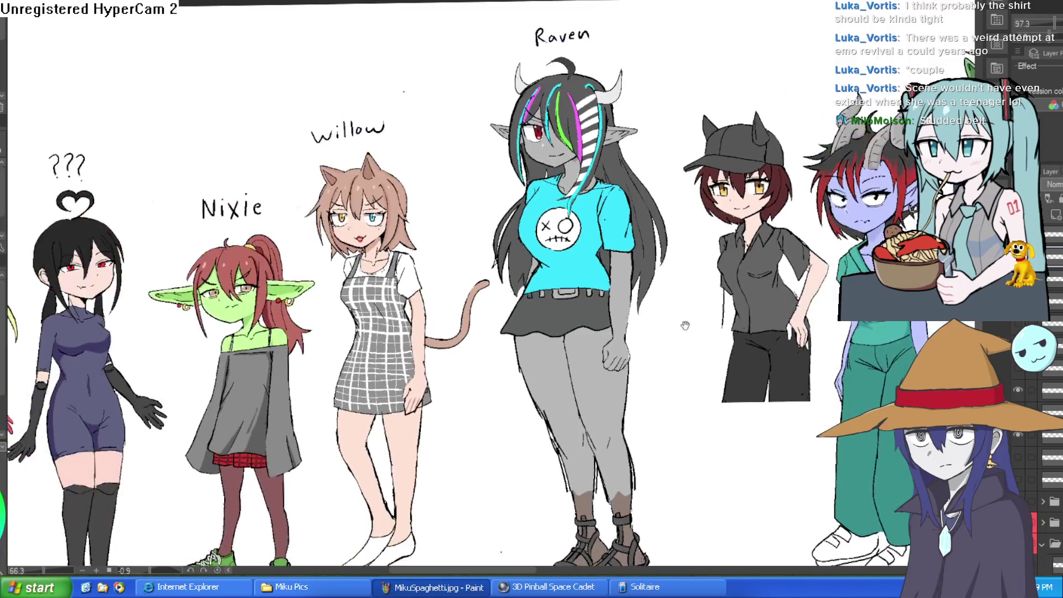
drag(685, 326, 666, 271)
scroll(632, 261, up, 2)
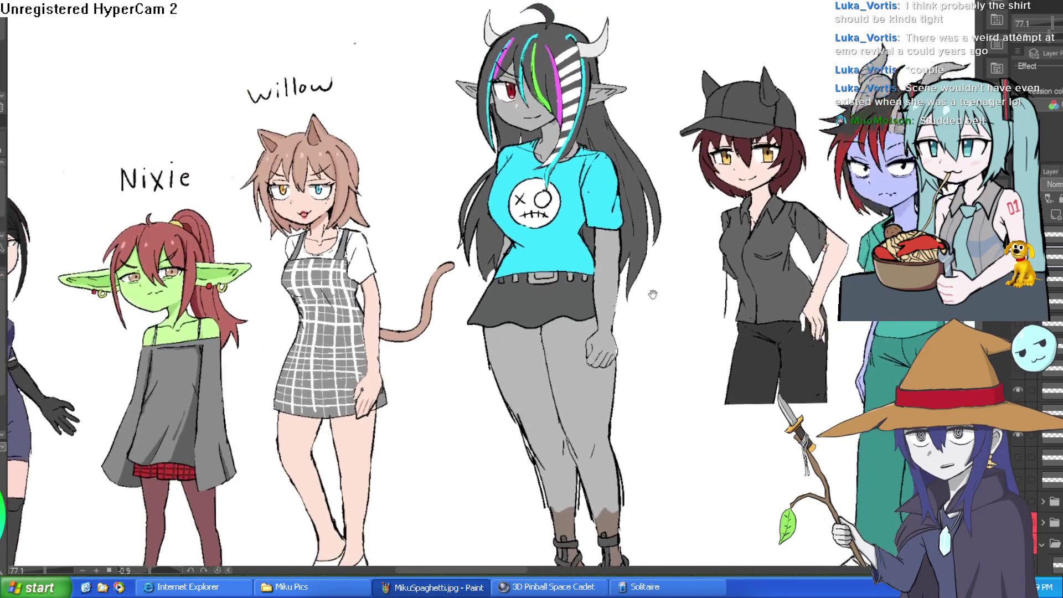
scroll(598, 206, up, 5)
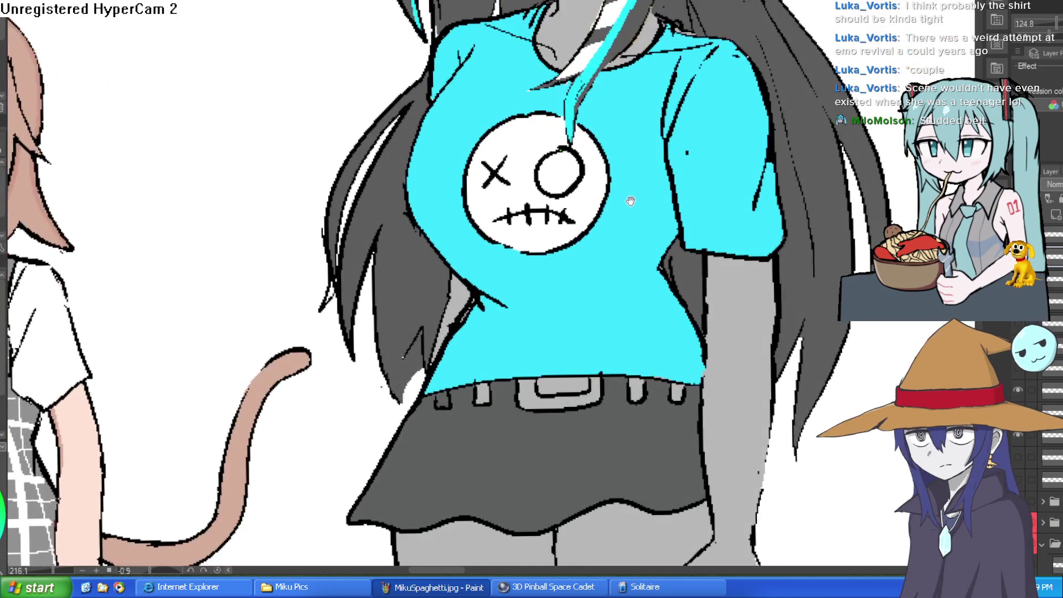
drag(631, 201, 612, 247)
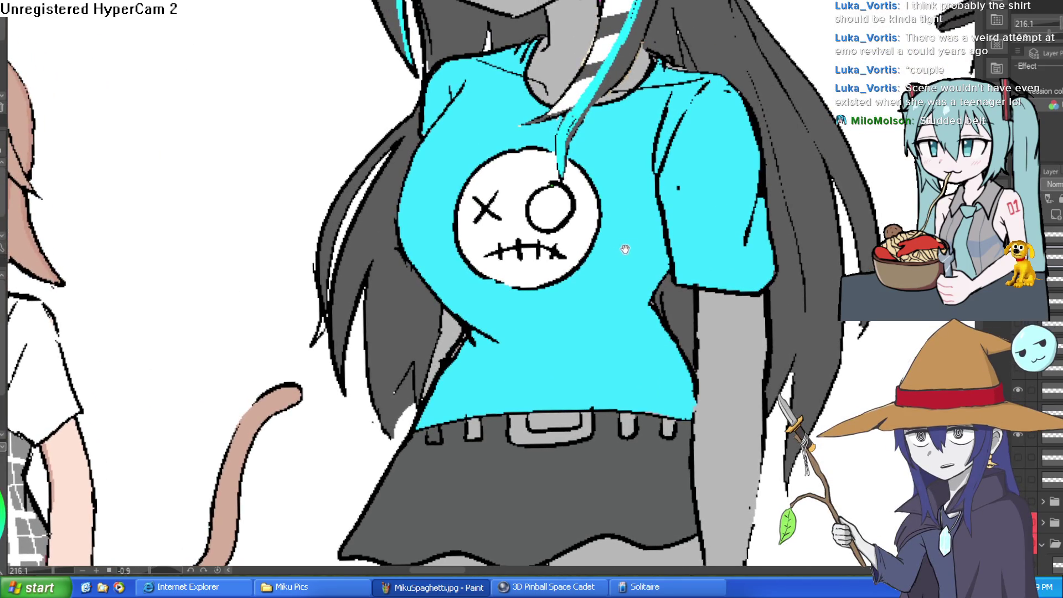
drag(700, 278, 692, 282)
scroll(692, 283, down, 3)
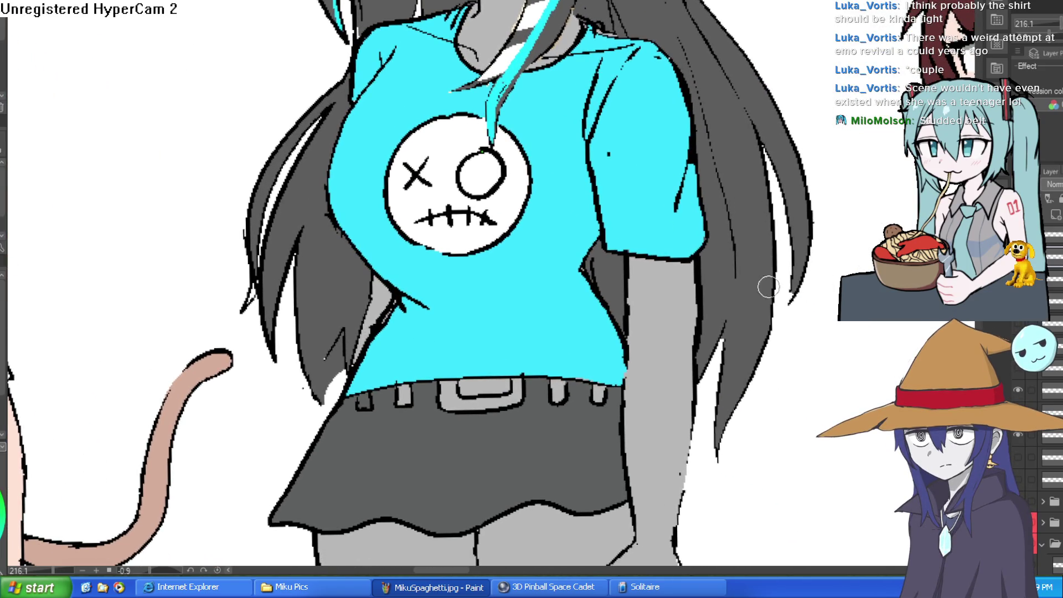
drag(765, 284, 772, 78)
scroll(798, 206, down, 1)
mouse_move(798, 206)
mouse_down()
mouse_move(766, 167)
mouse_move(724, 161)
mouse_up()
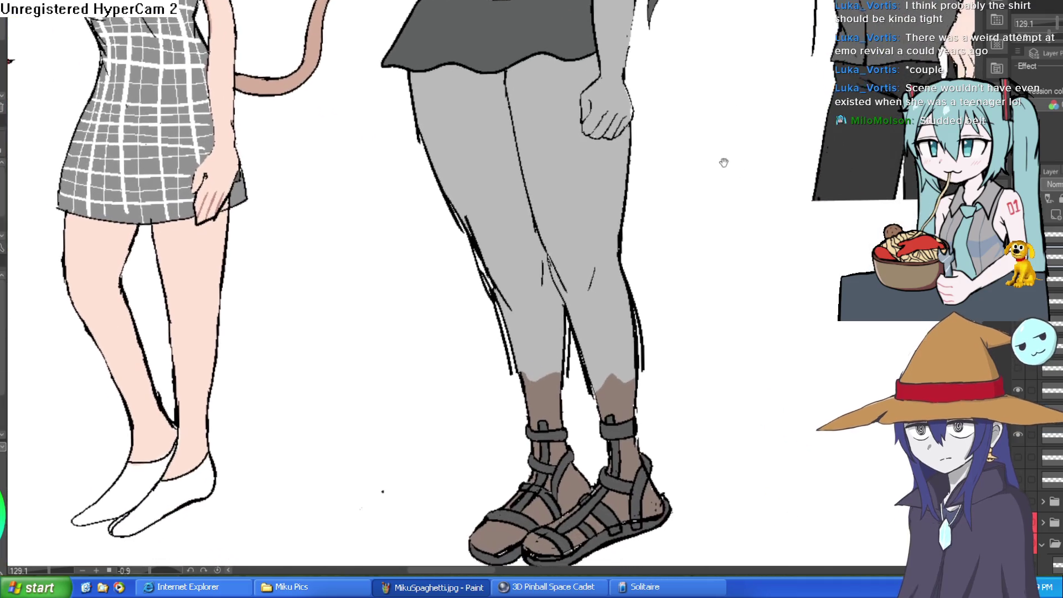
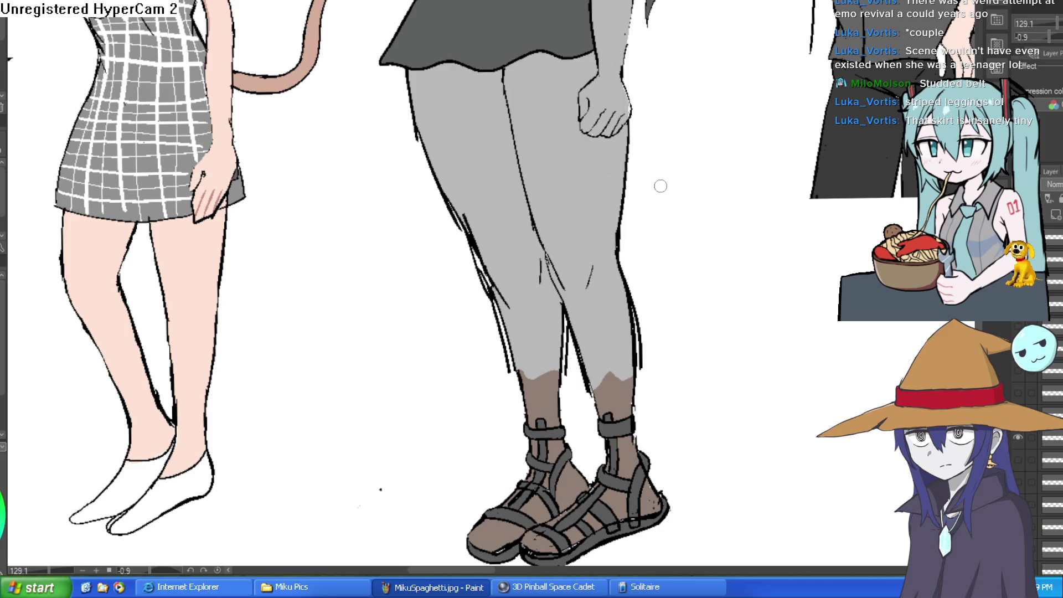
Step: Zoom out from the feet close-up until the whole lineup and its handwritten names are visible
scroll(661, 186, down, 5)
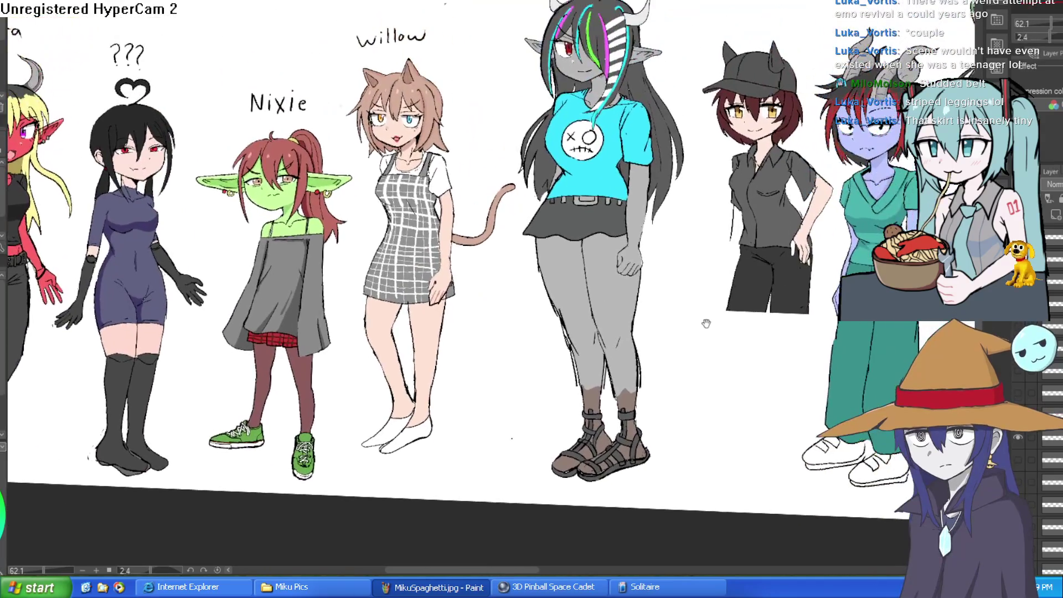
scroll(704, 320, up, 5)
scroll(712, 315, down, 3)
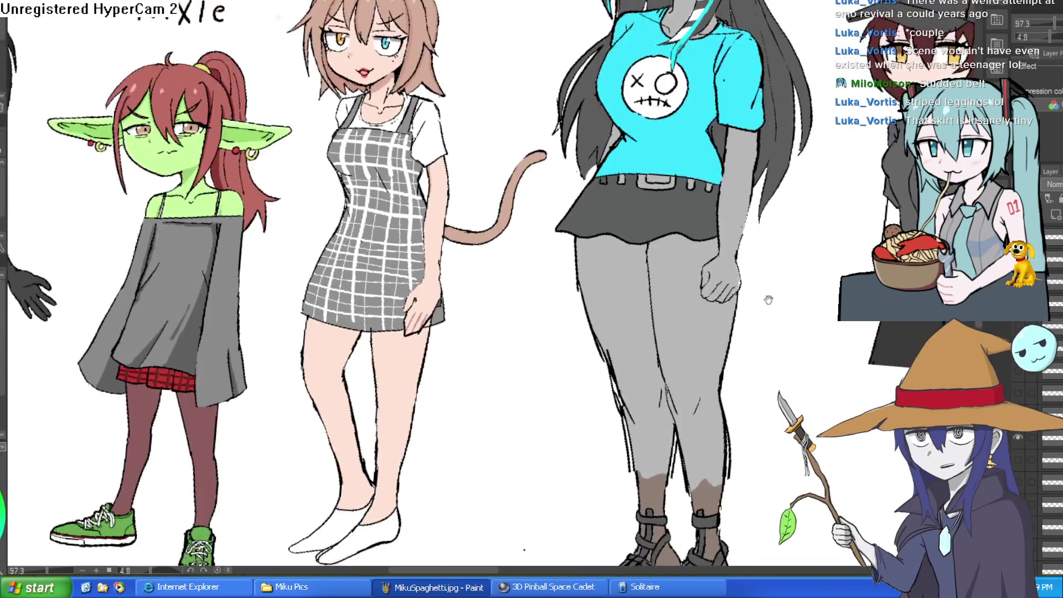
scroll(715, 312, down, 4)
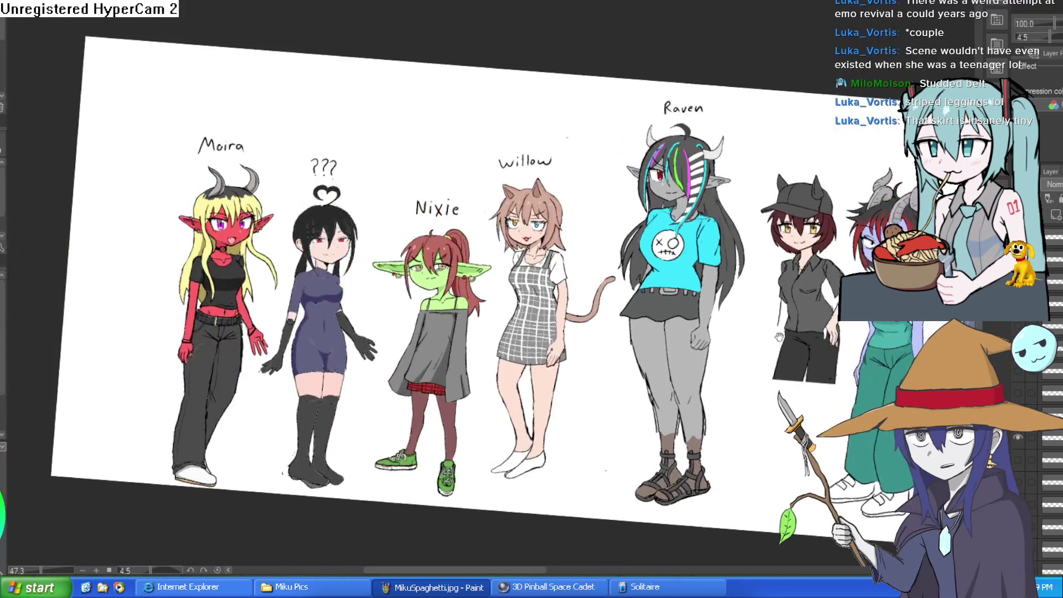
scroll(710, 308, up, 4)
scroll(710, 309, down, 3)
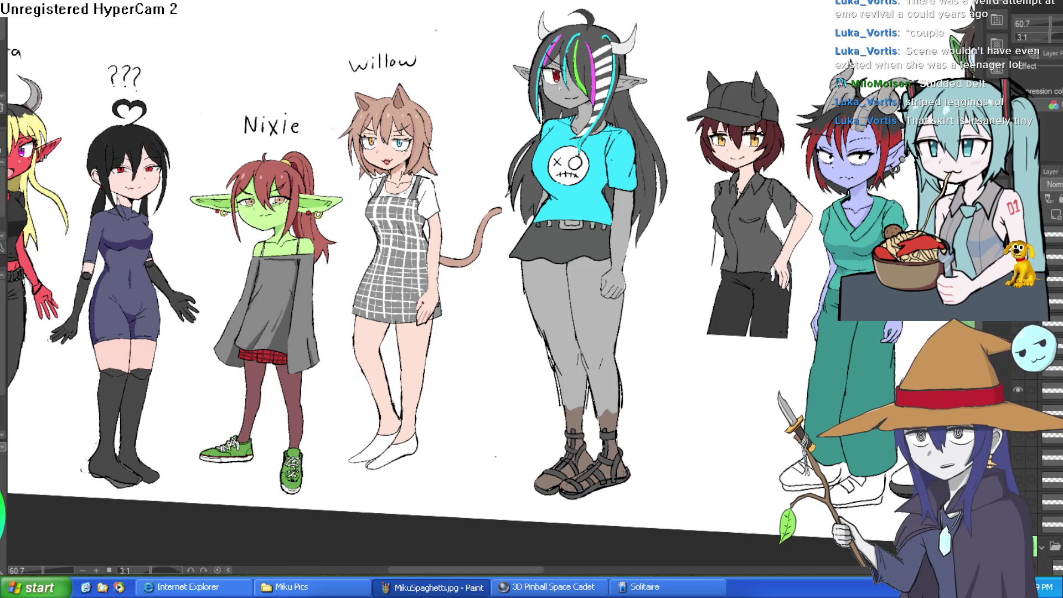
Step: Hide and re-show the cap-wearing girl, then the ??? and Nixie name labels
click(1053, 446)
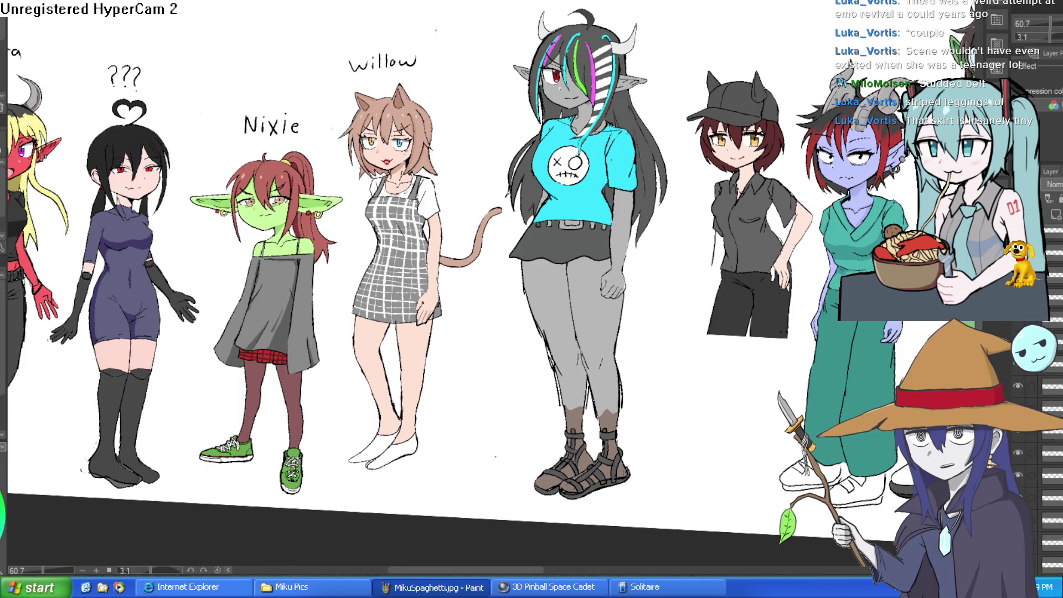
scroll(1041, 443, down, 2)
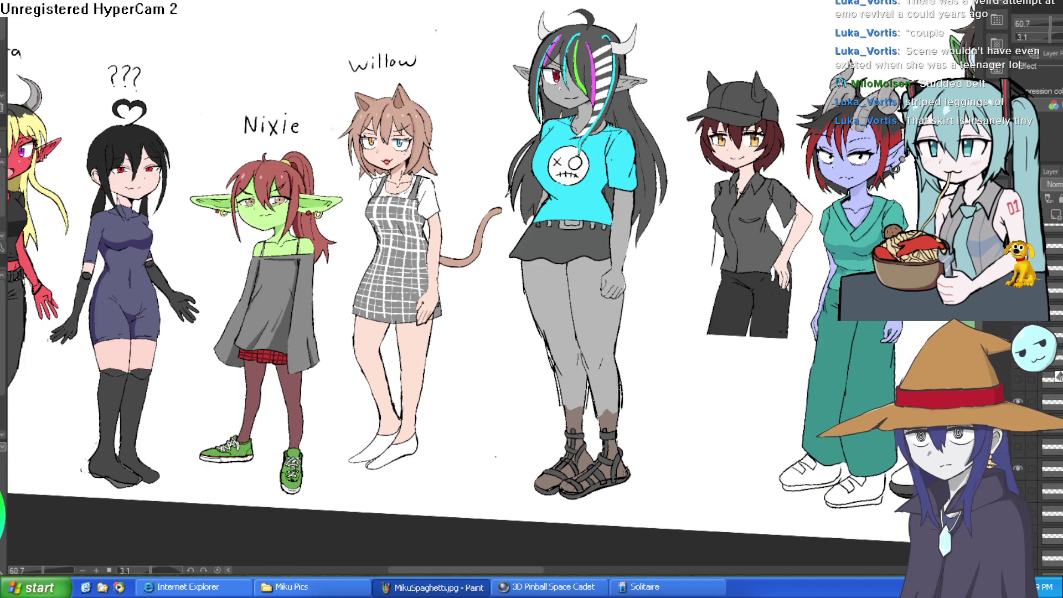
scroll(1041, 471, up, 3)
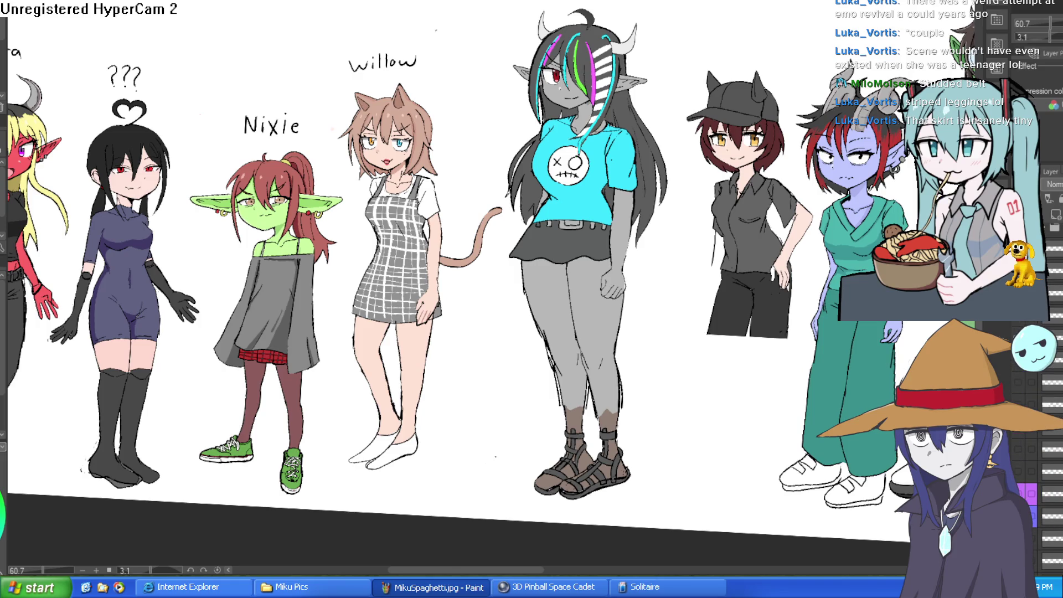
click(1019, 493)
click(1019, 493)
click(1019, 493)
click(1019, 493)
Step: Zoom and pan to a close view of Willow and Raven
scroll(1041, 443, down, 3)
scroll(1060, 360, down, 3)
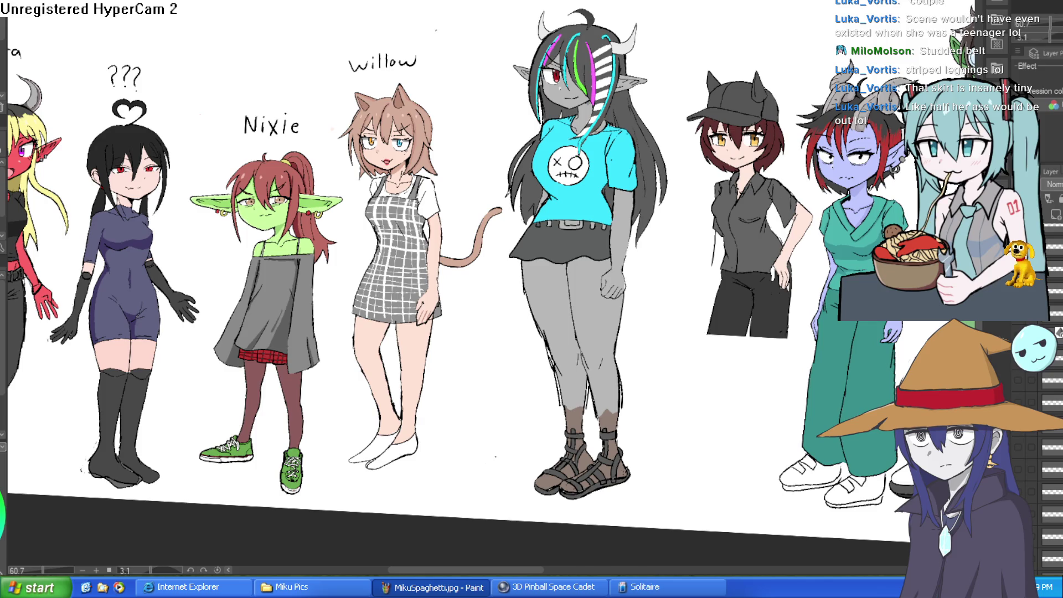
scroll(689, 308, down, 2)
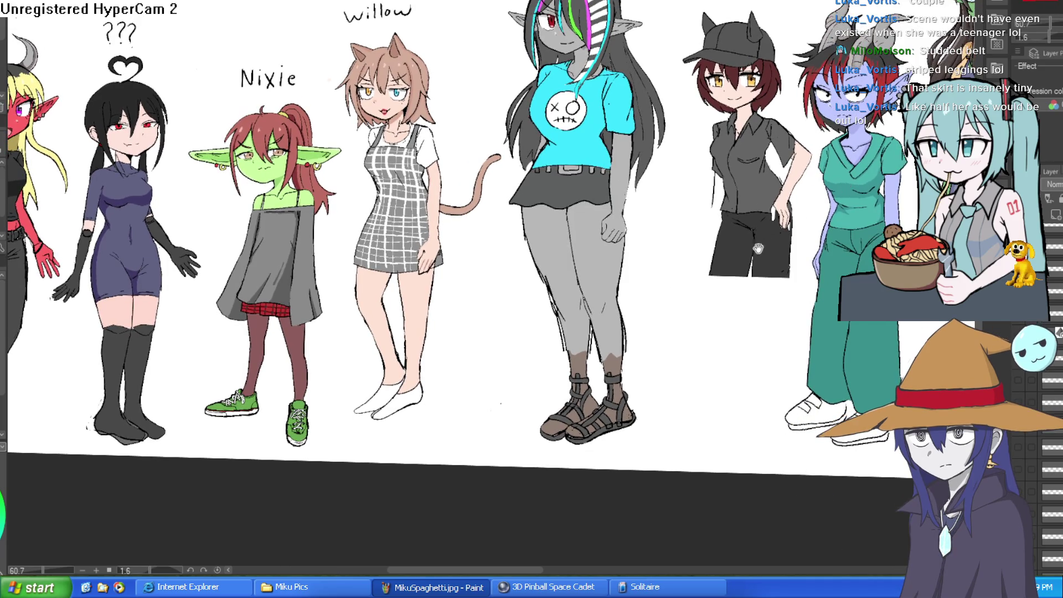
scroll(758, 249, down, 2)
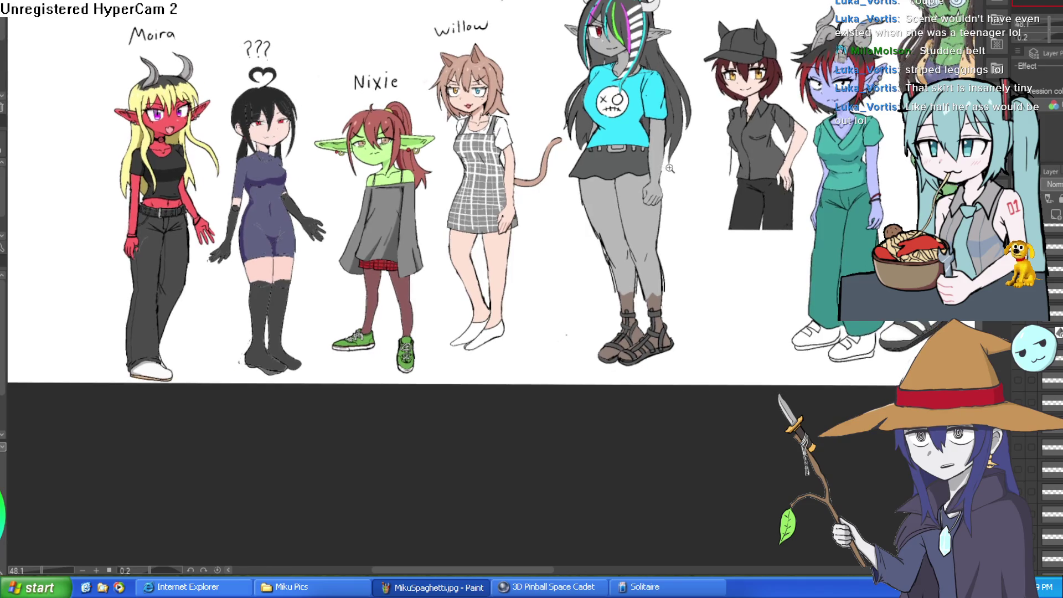
scroll(670, 169, up, 5)
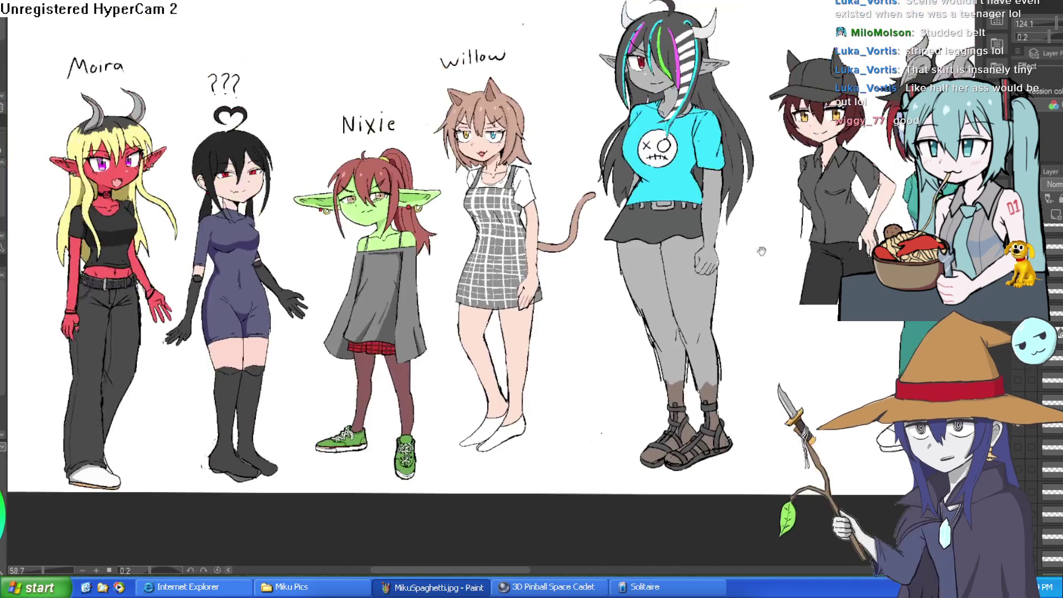
scroll(742, 222, down, 5)
drag(738, 230, 724, 295)
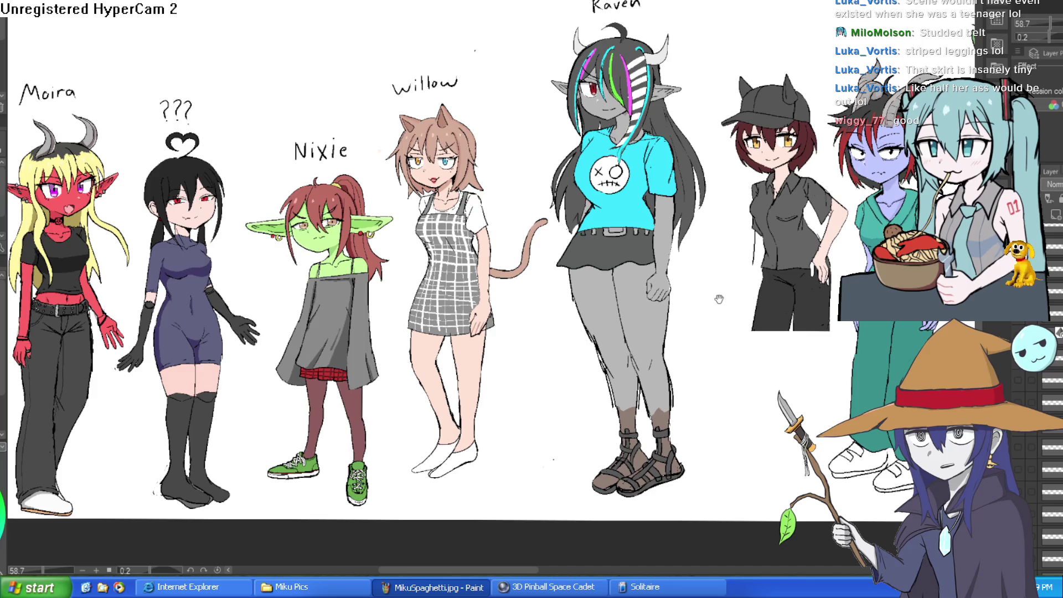
scroll(719, 310, up, 3)
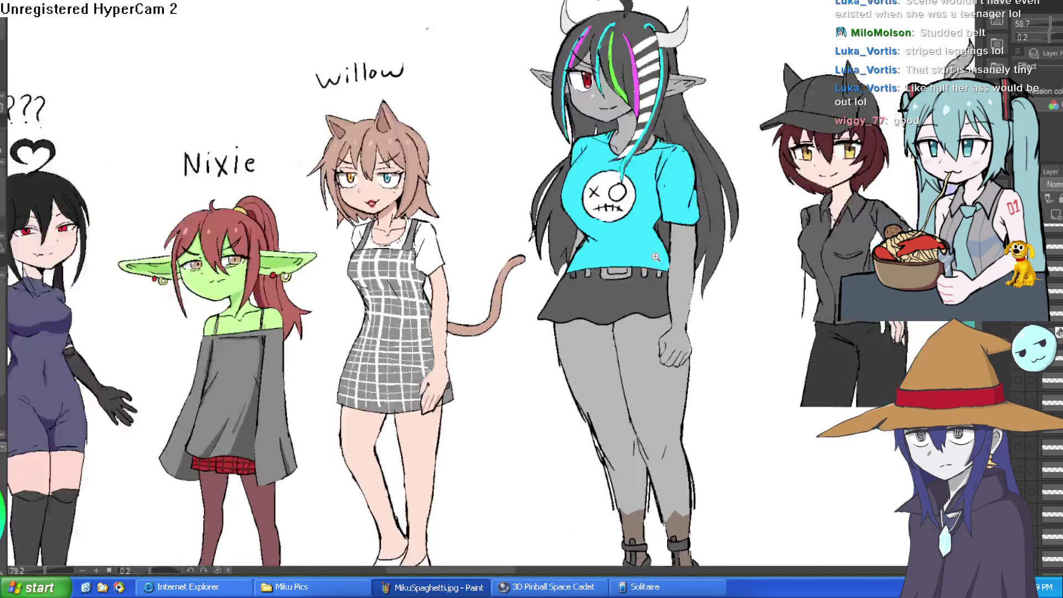
Step: Hide and restore Raven's grey leggings to compare her legs, then zoom back out
scroll(656, 257, up, 2)
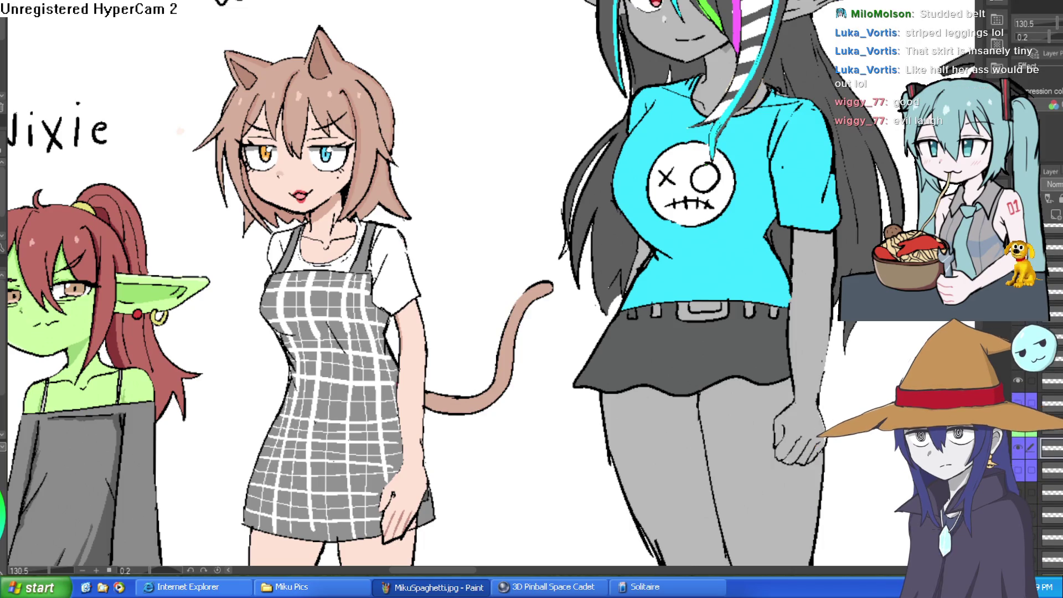
scroll(1044, 443, down, 5)
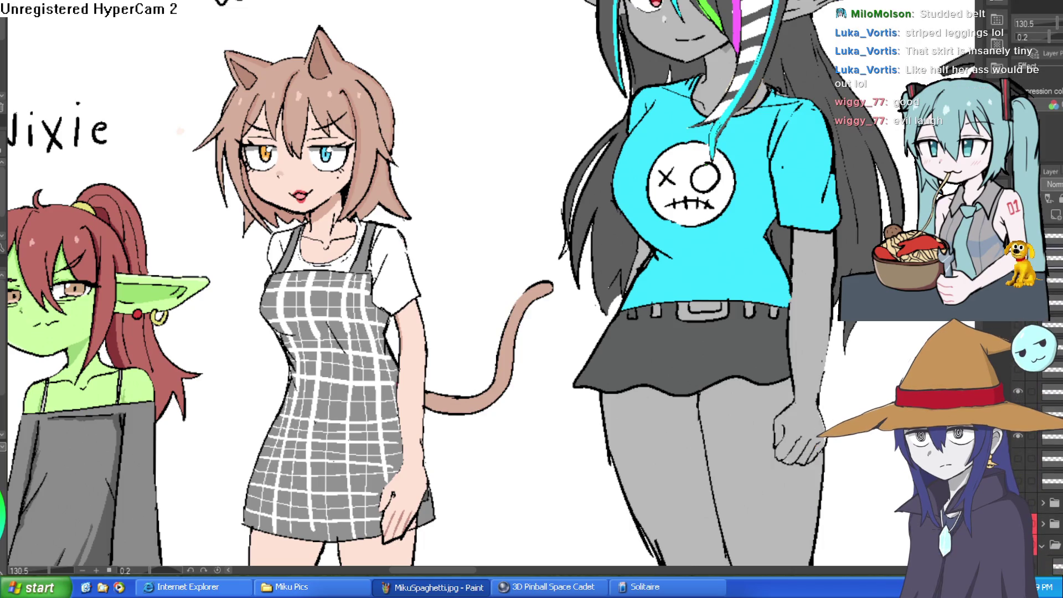
drag(967, 570, 845, 230)
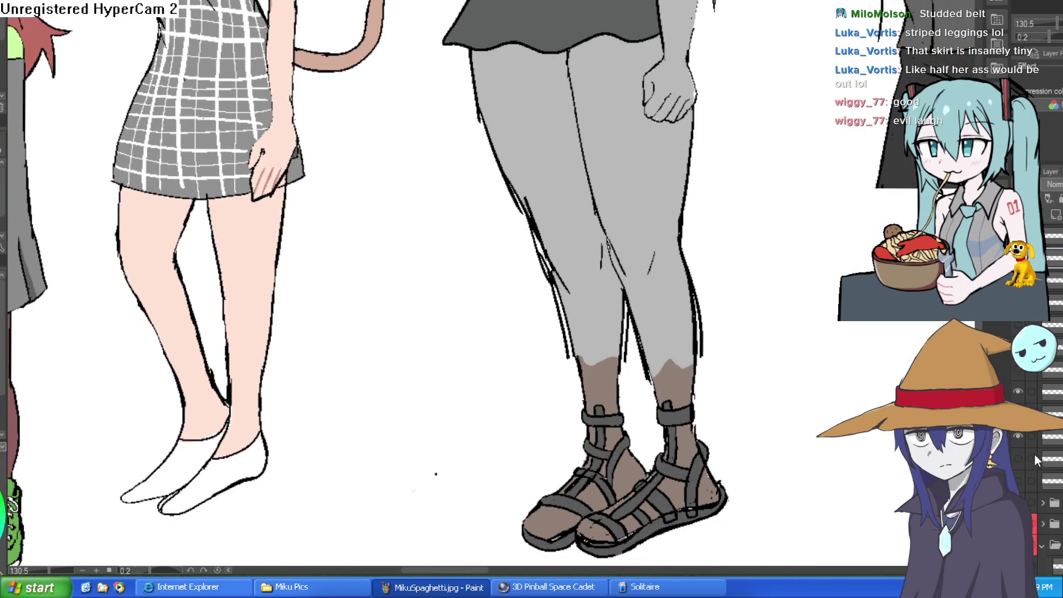
click(1018, 392)
click(1018, 392)
scroll(1021, 442, down, 5)
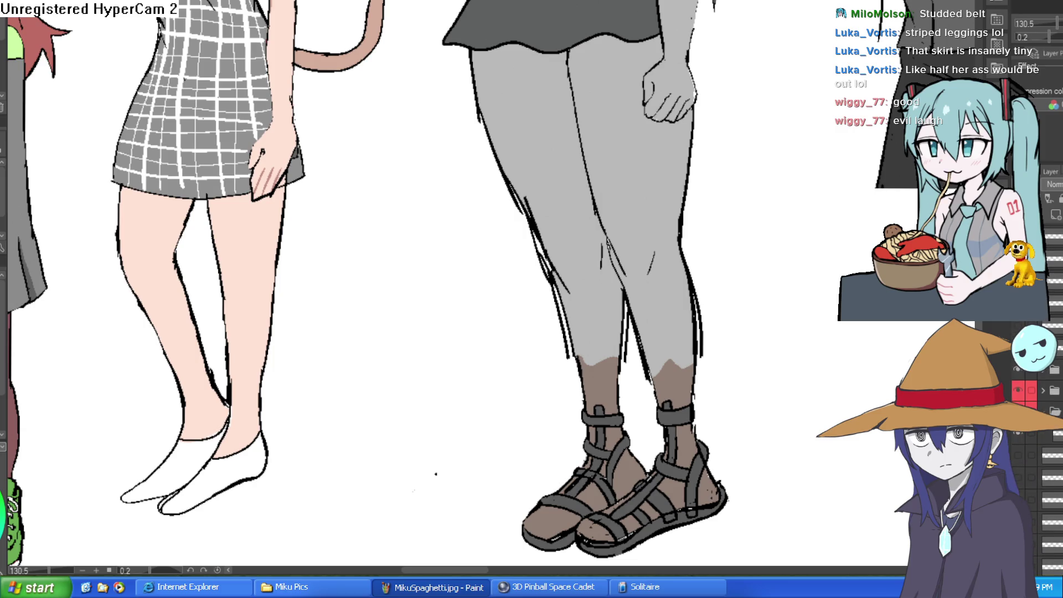
scroll(1021, 442, down, 3)
scroll(1021, 442, down, 5)
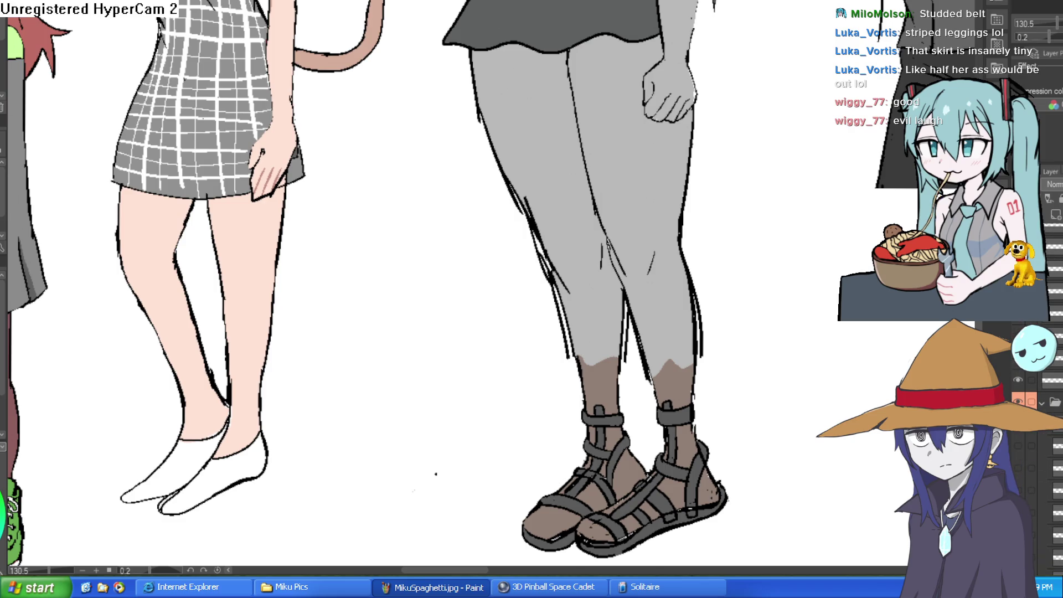
scroll(1021, 441, down, 4)
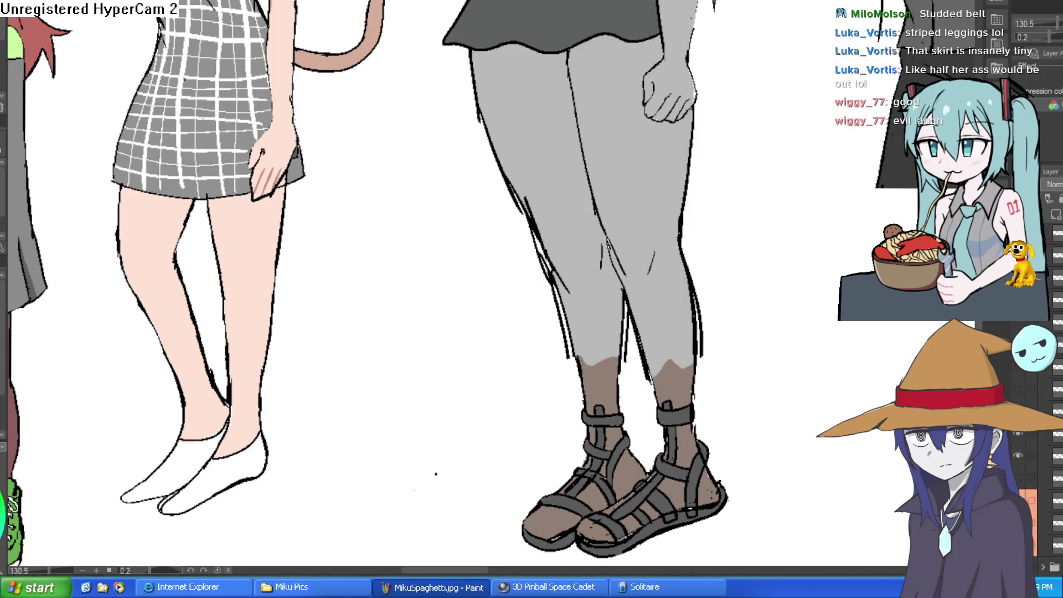
scroll(1021, 441, down, 5)
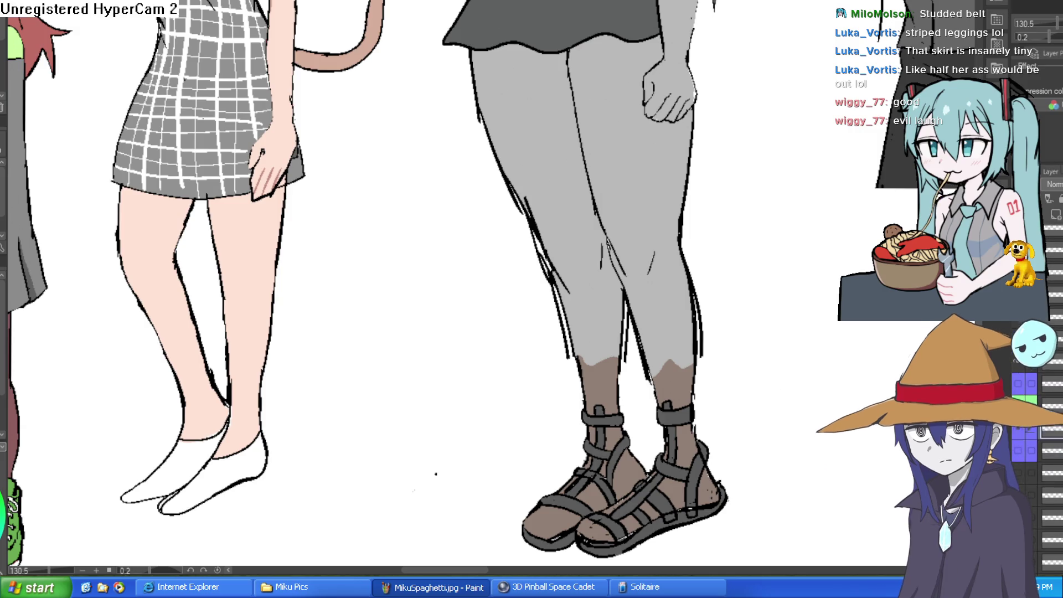
scroll(396, 286, down, 5)
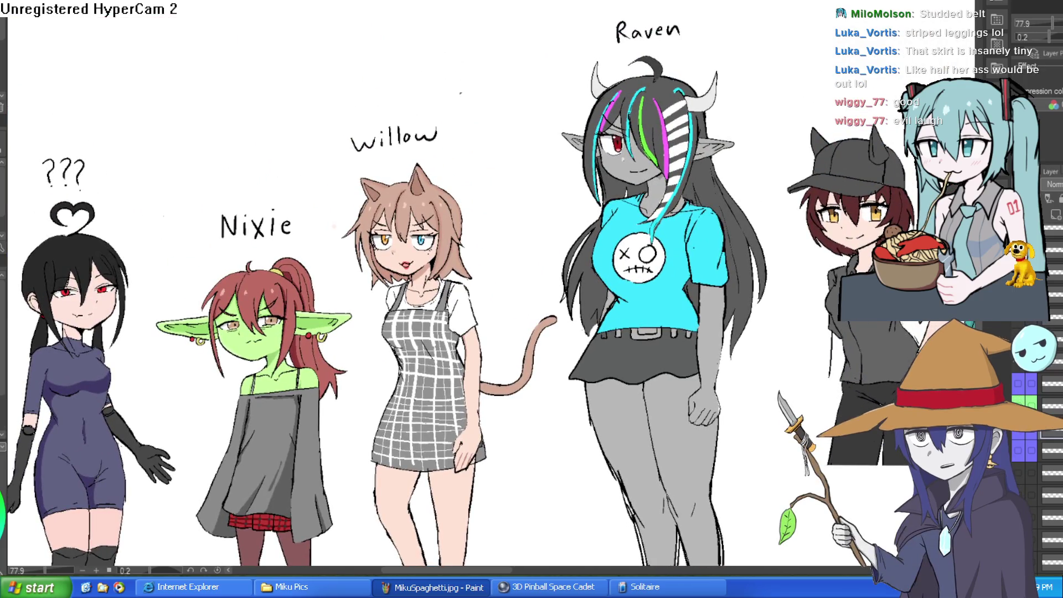
Step: Centre the lineup from Moira to the cap girl, then hide Raven's shirt and skirt
scroll(702, 376, down, 4)
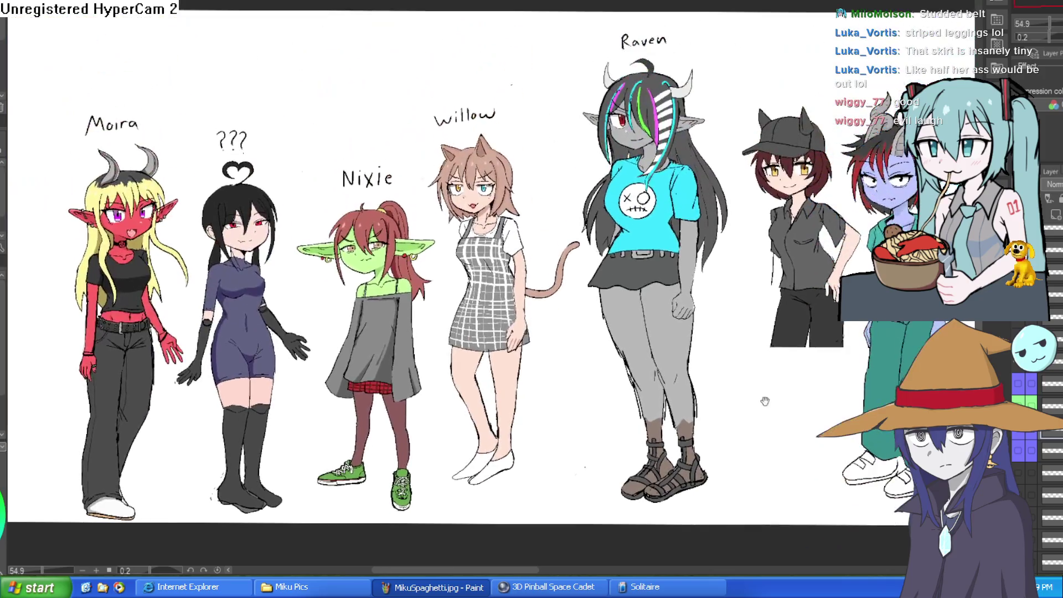
drag(701, 376, 719, 466)
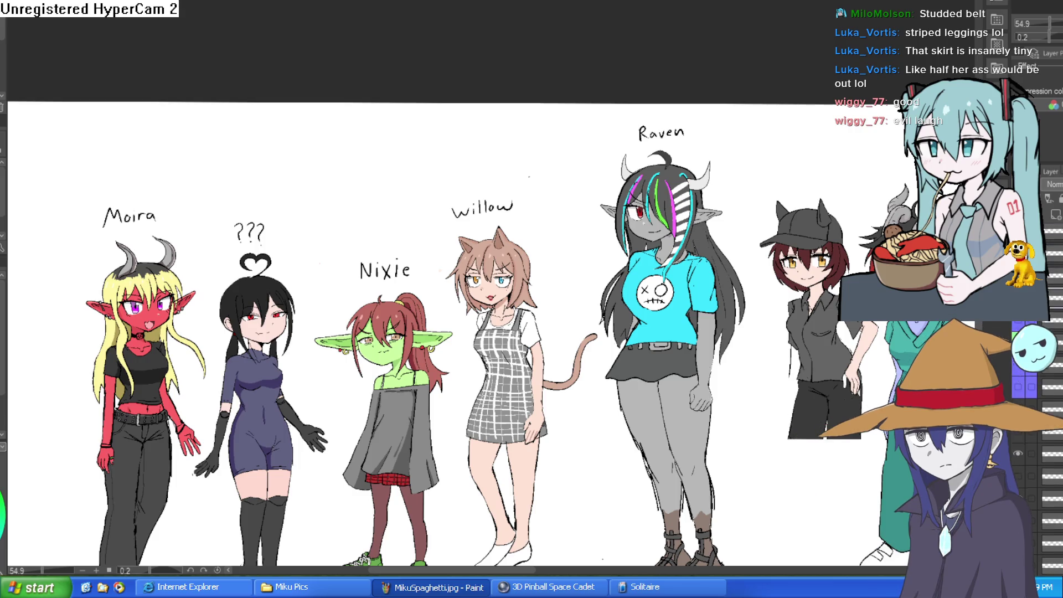
click(1017, 372)
Step: Compare Raven's outfit variants, settling on skull shirt, short skirt and leggings
click(1016, 372)
click(1017, 373)
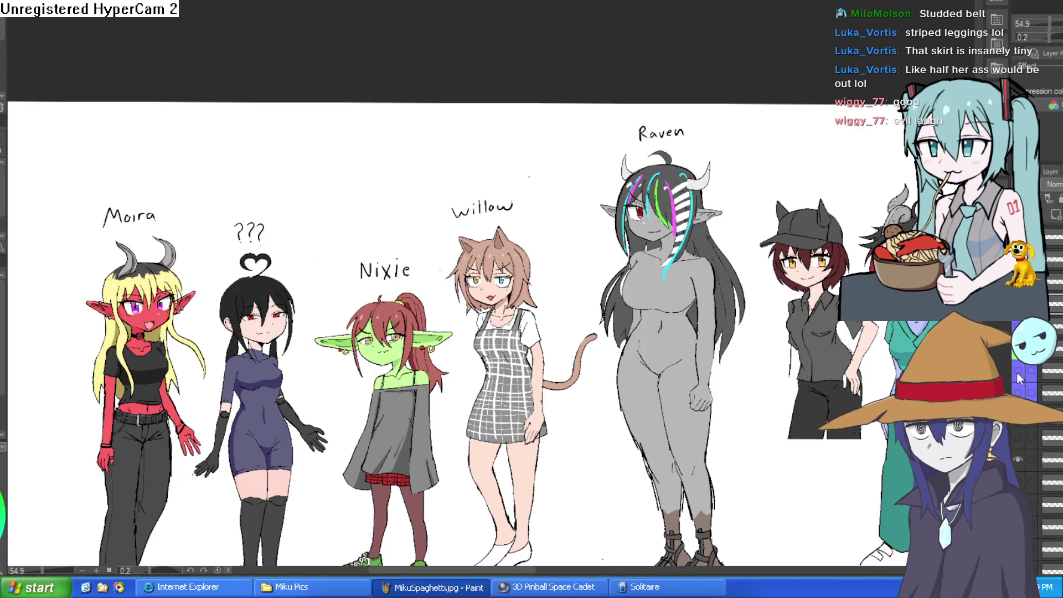
click(1018, 372)
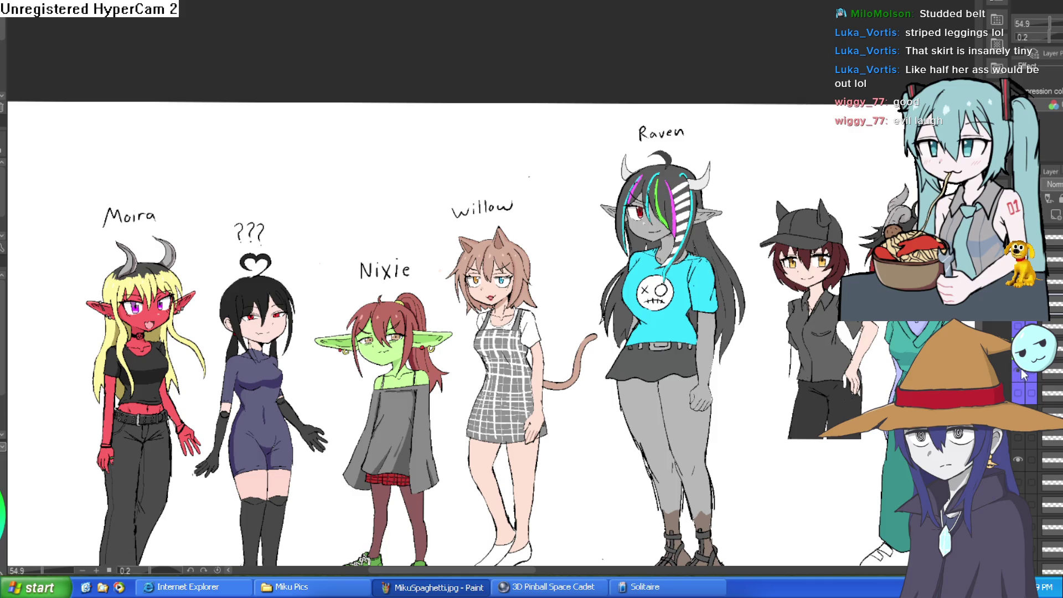
click(1018, 393)
click(1018, 371)
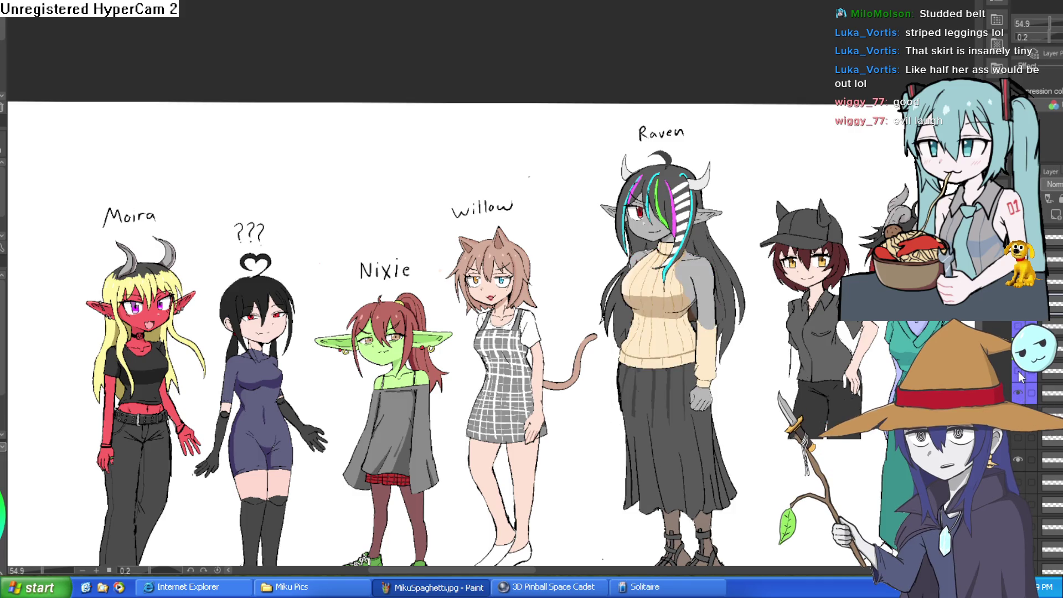
click(1018, 374)
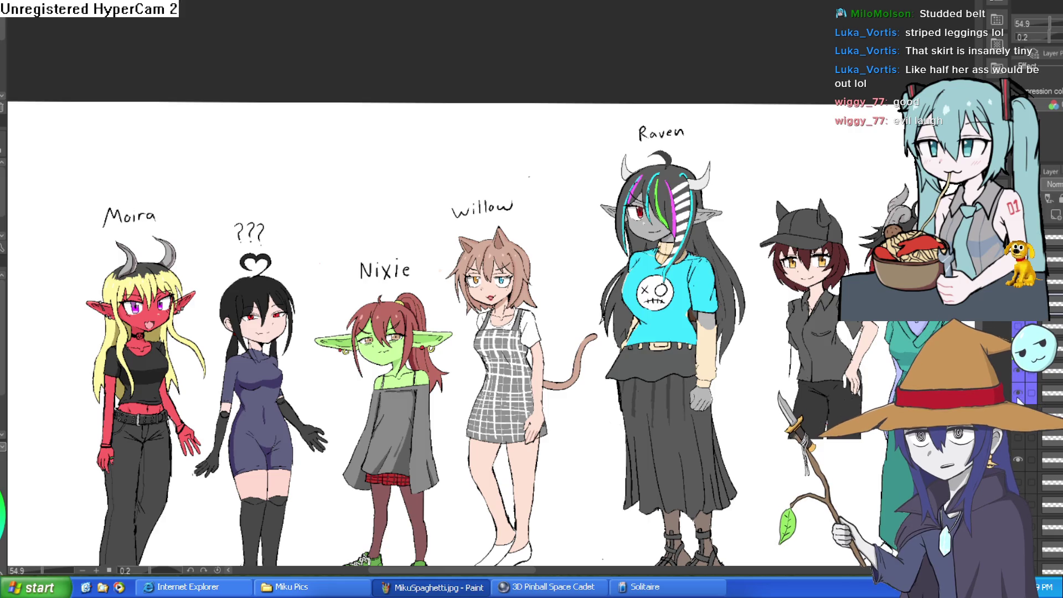
click(1018, 393)
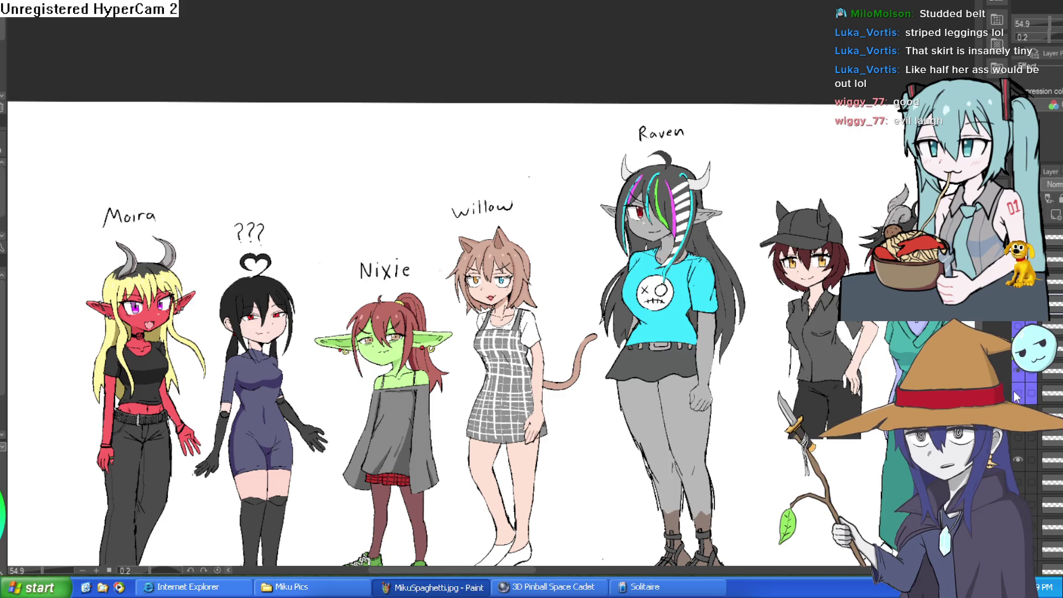
Step: Fill both of Raven's leggings with dark charcoal
drag(752, 424, 659, 295)
scroll(659, 296, up, 4)
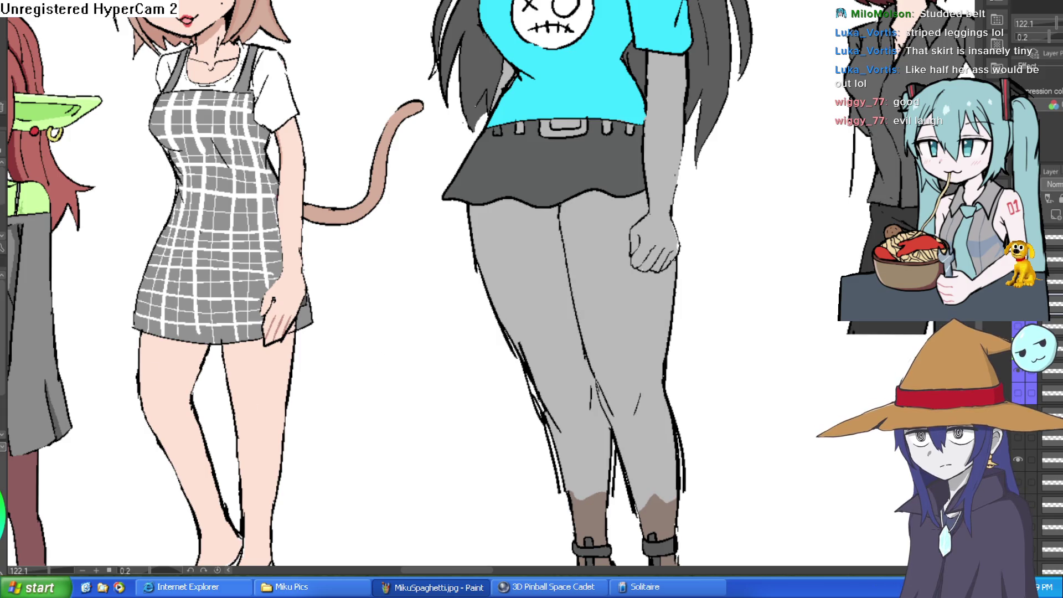
click(621, 313)
click(562, 324)
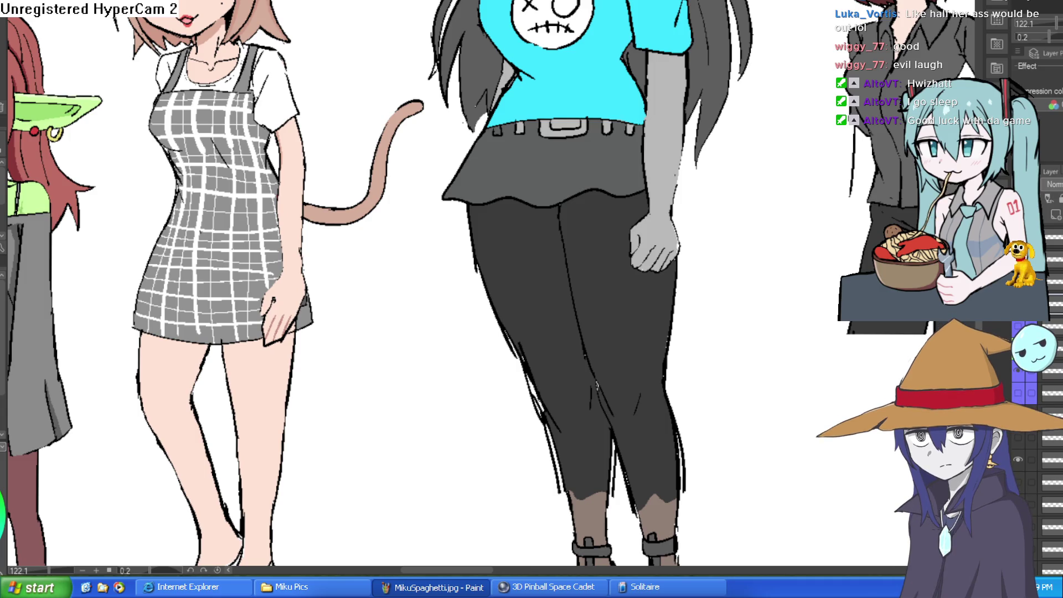
scroll(686, 287, down, 3)
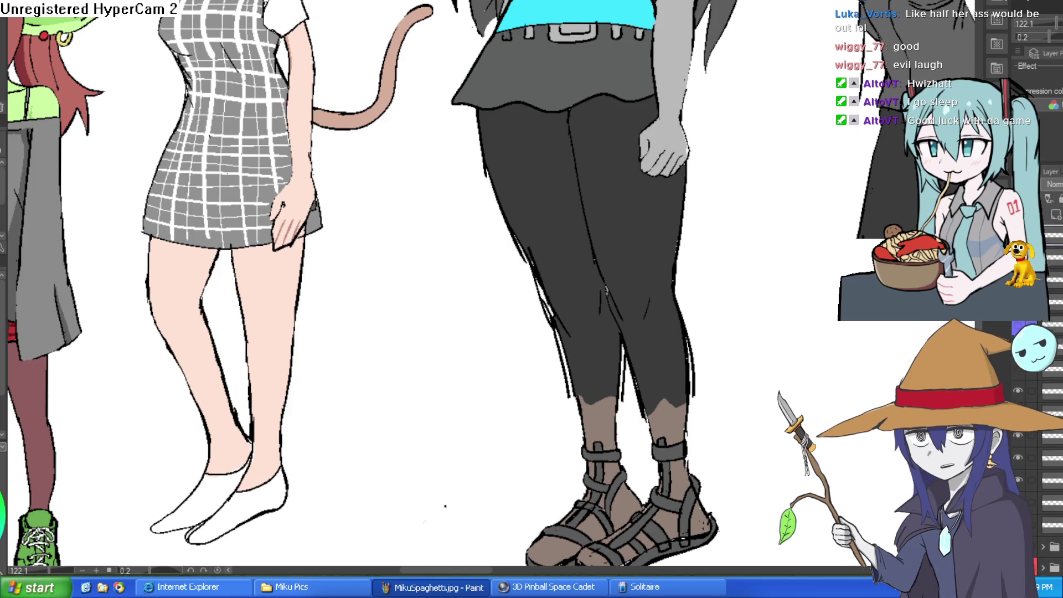
key(ctrl+z)
key(ctrl+y)
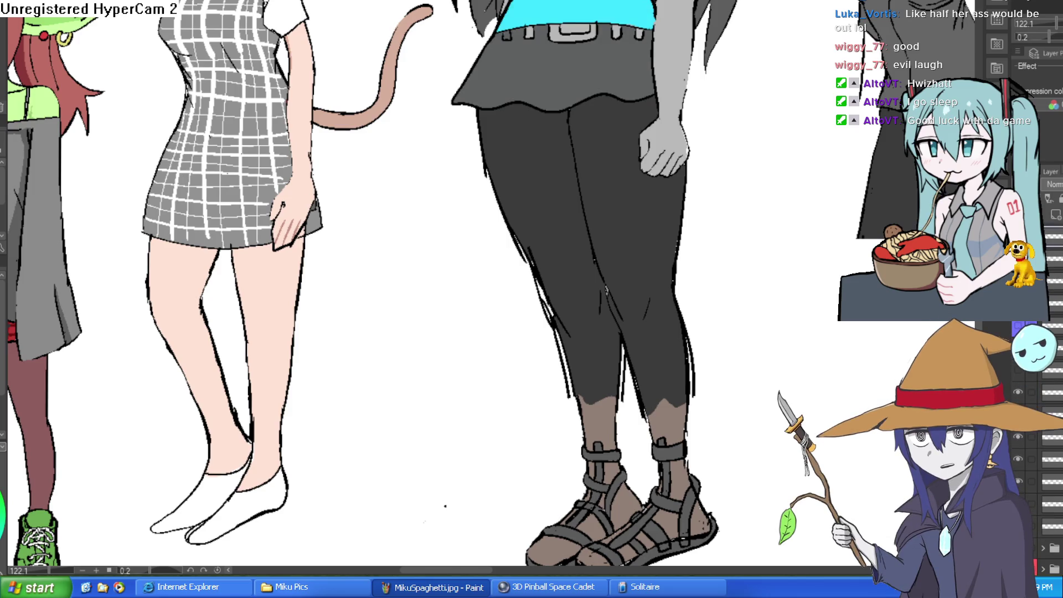
scroll(1056, 367, down, 2)
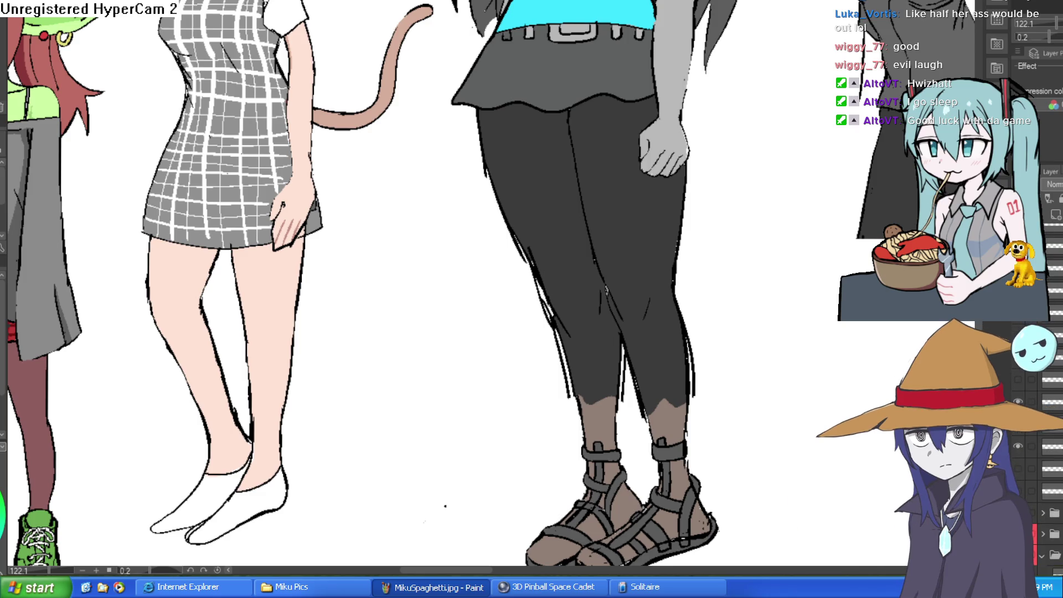
click(1018, 401)
click(1018, 400)
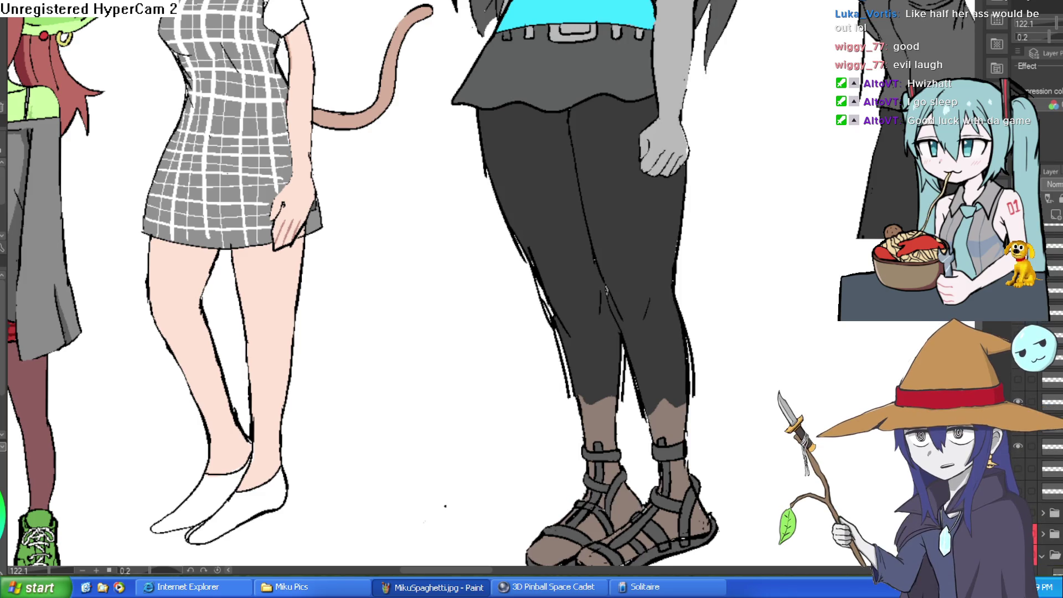
scroll(1056, 464, down, 5)
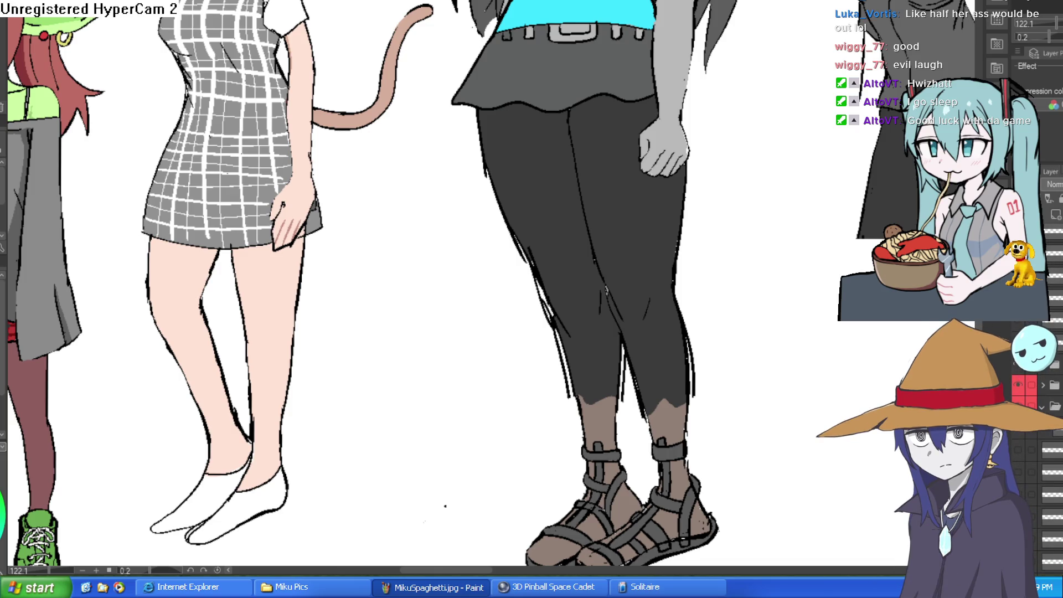
scroll(1039, 444, down, 3)
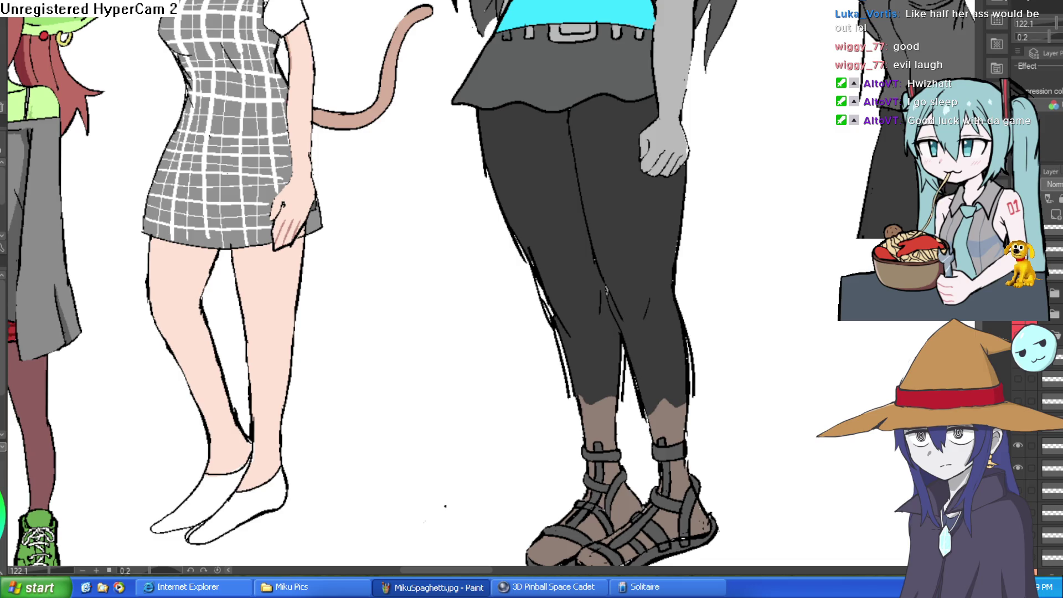
scroll(1042, 415, down, 3)
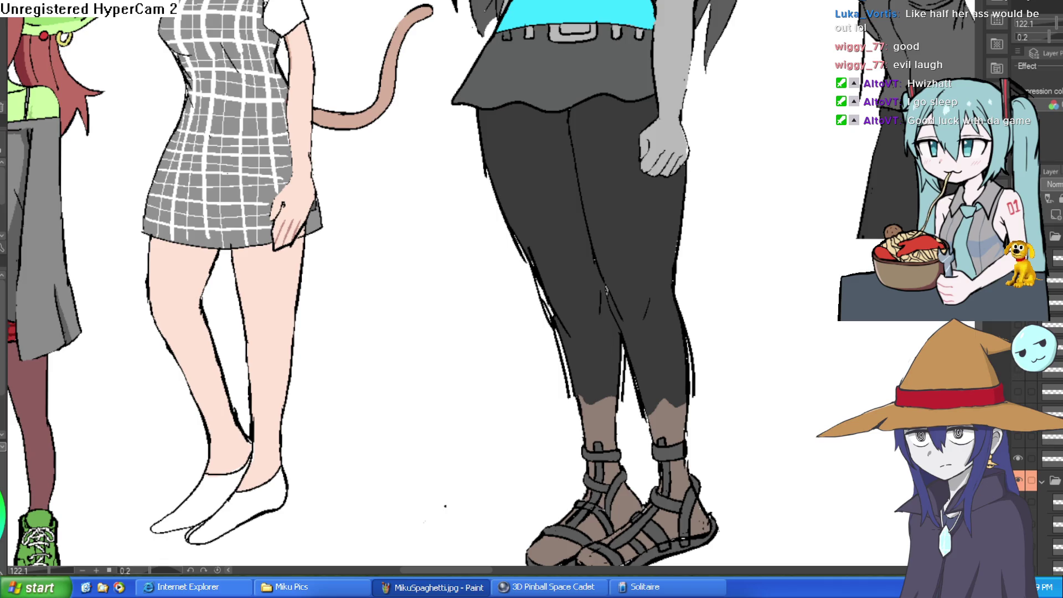
scroll(1024, 376, down, 3)
click(1018, 399)
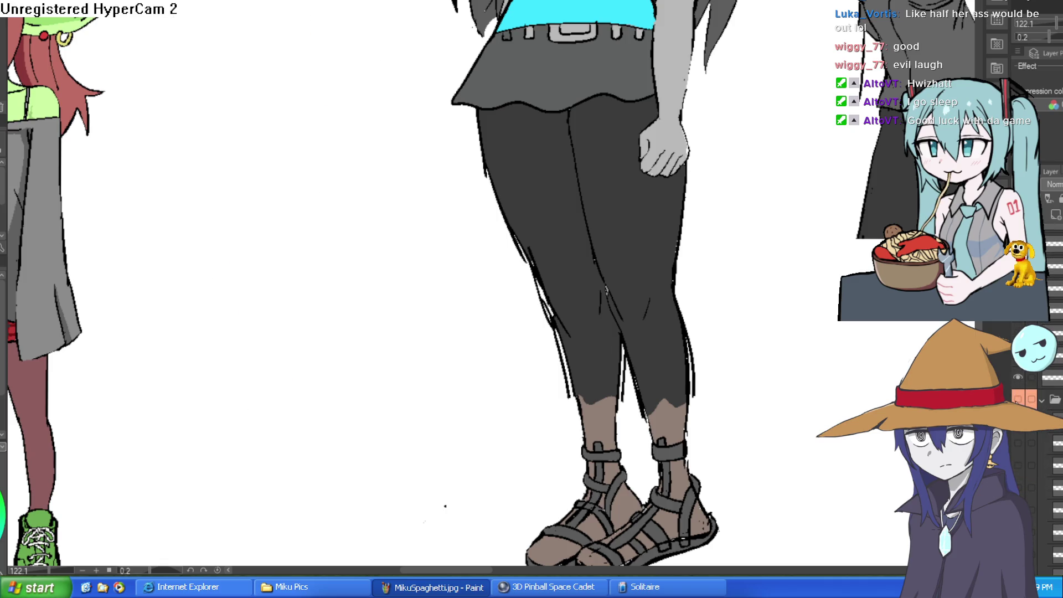
click(1020, 398)
scroll(1055, 449, down, 3)
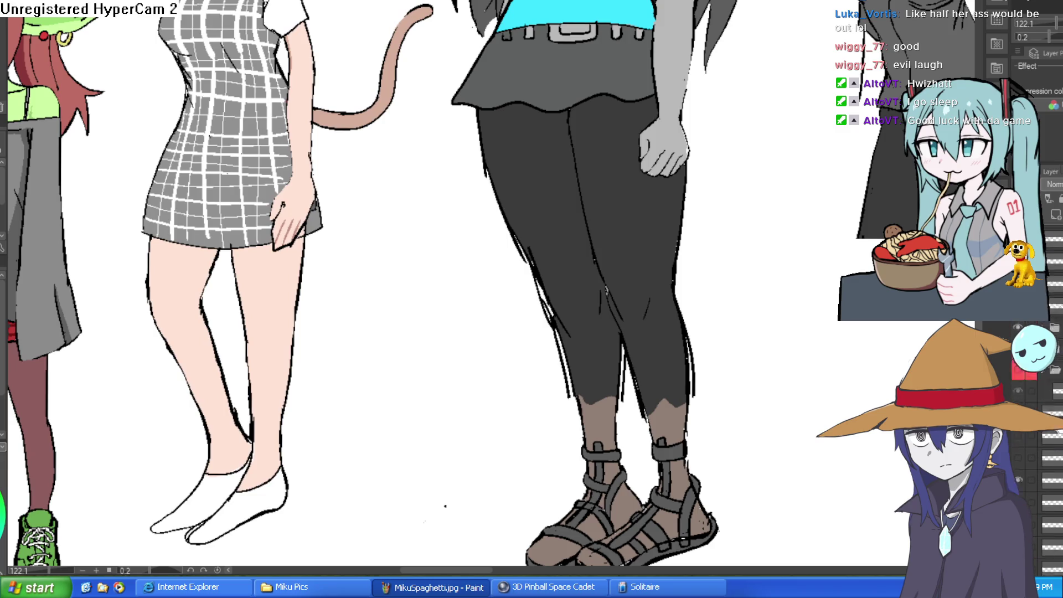
scroll(1058, 449, up, 3)
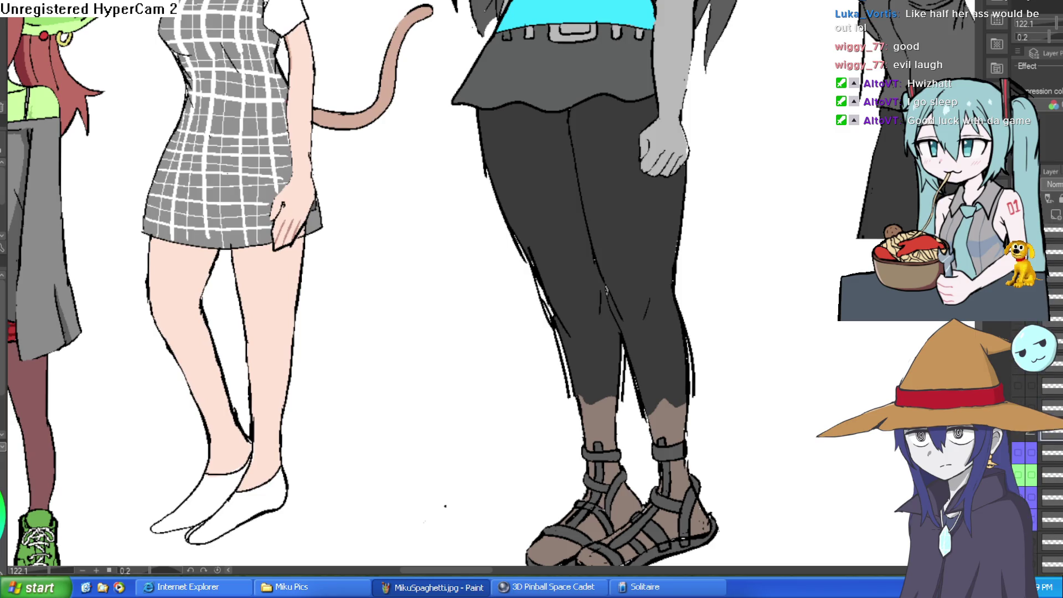
scroll(1055, 499, down, 5)
scroll(1041, 471, down, 5)
scroll(1047, 499, down, 2)
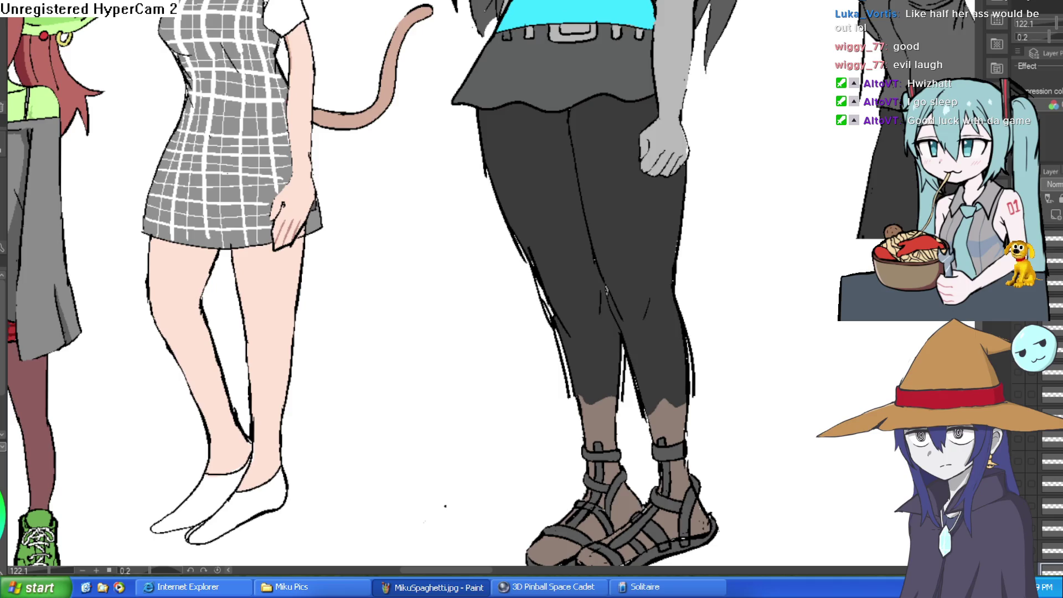
scroll(1047, 499, down, 2)
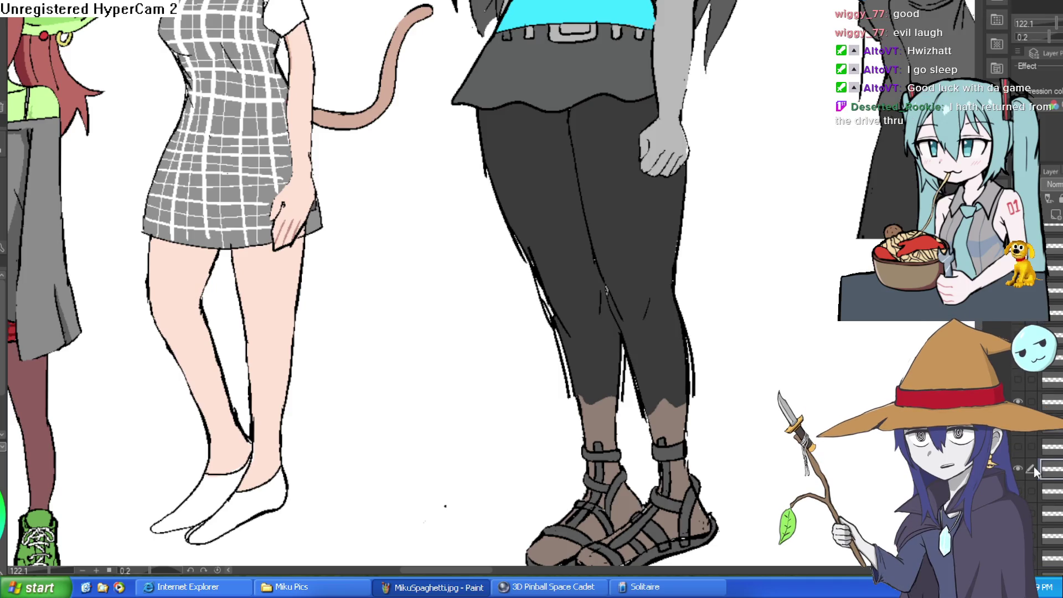
click(1017, 469)
click(1017, 469)
click(1017, 468)
click(1017, 469)
click(1016, 468)
click(1016, 465)
click(1016, 465)
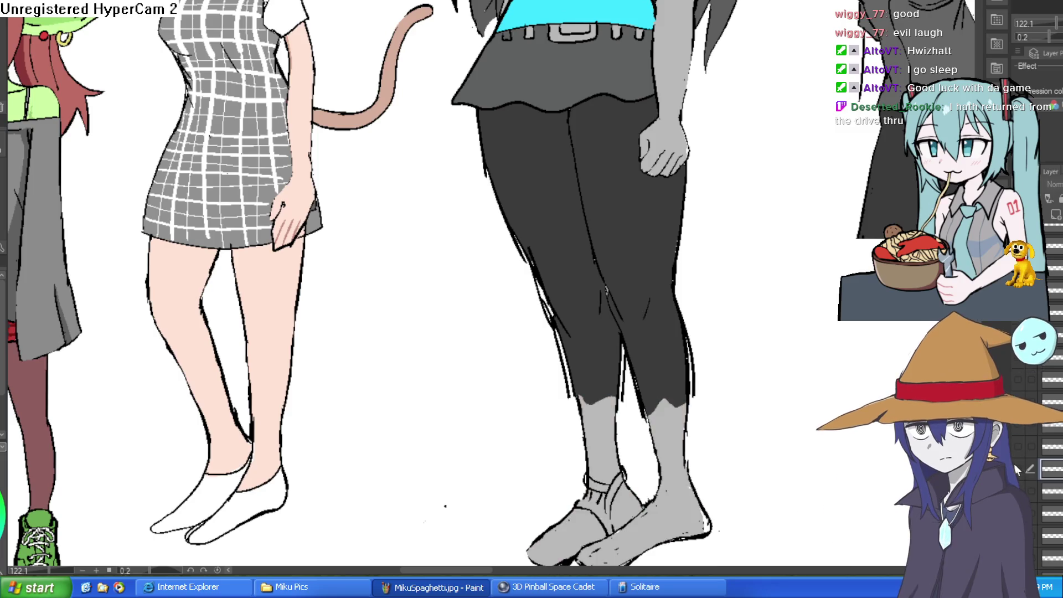
click(1015, 467)
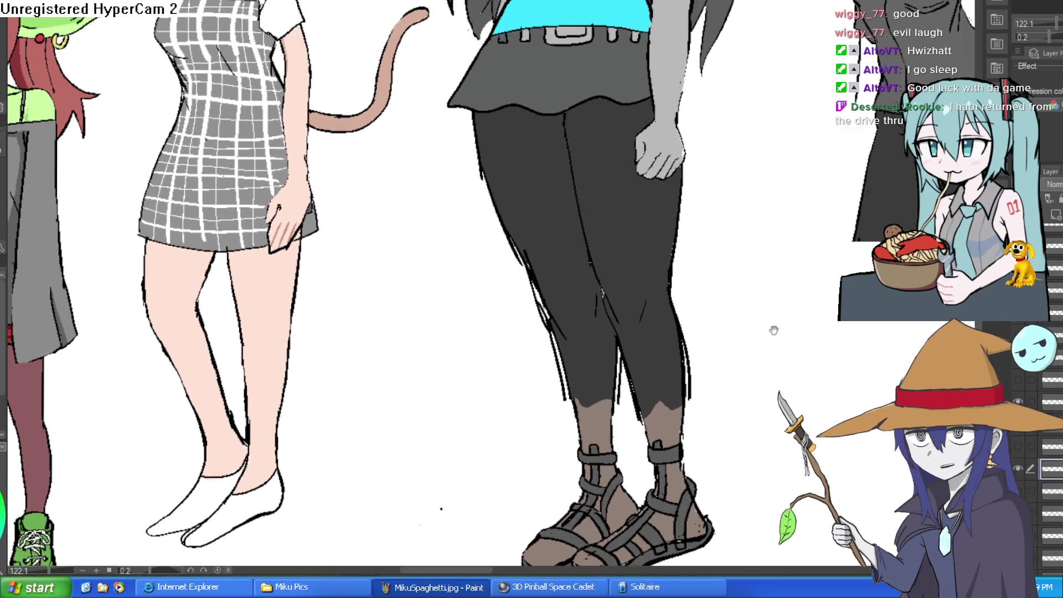
Step: Hide Raven's sandals layer, then fit the whole lineup in view with Ctrl+0
scroll(764, 326, down, 3)
drag(764, 327, 746, 280)
scroll(726, 298, up, 3)
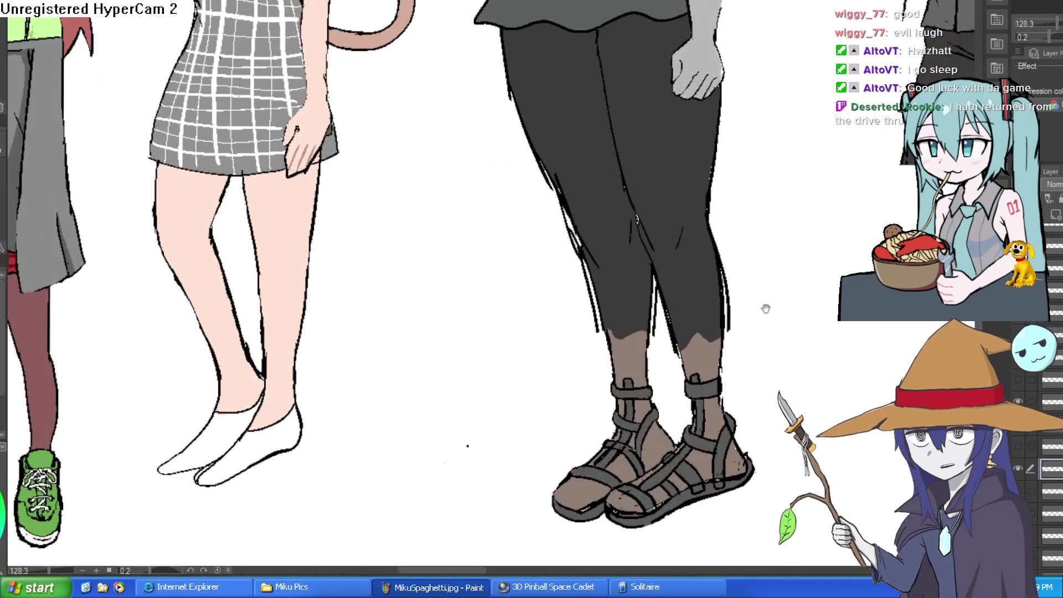
drag(799, 311, 789, 402)
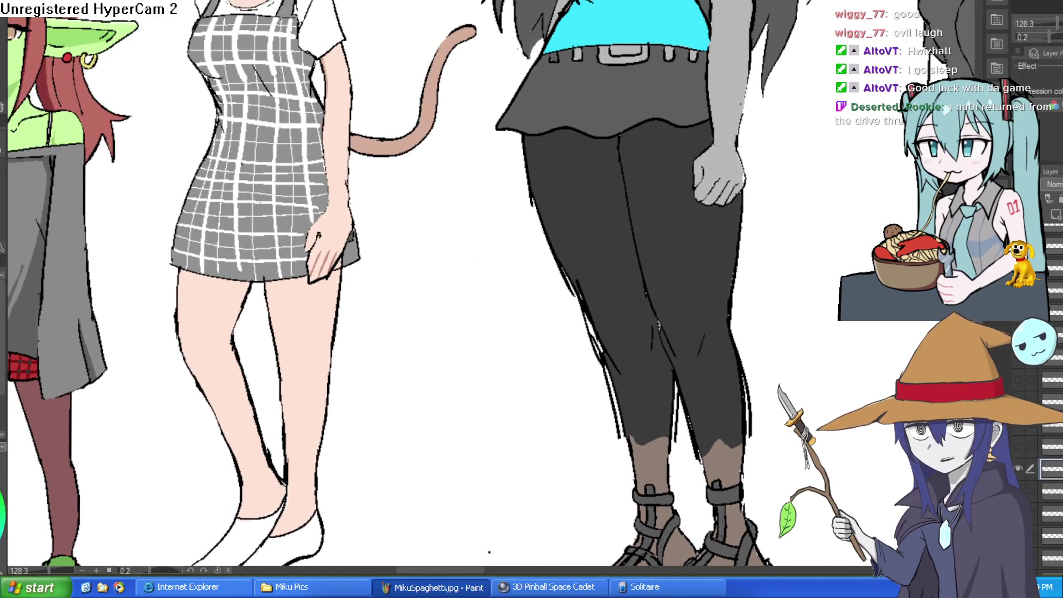
mouse_move(628, 219)
mouse_down()
mouse_move(650, 208)
mouse_move(807, 273)
mouse_move(809, 196)
mouse_up()
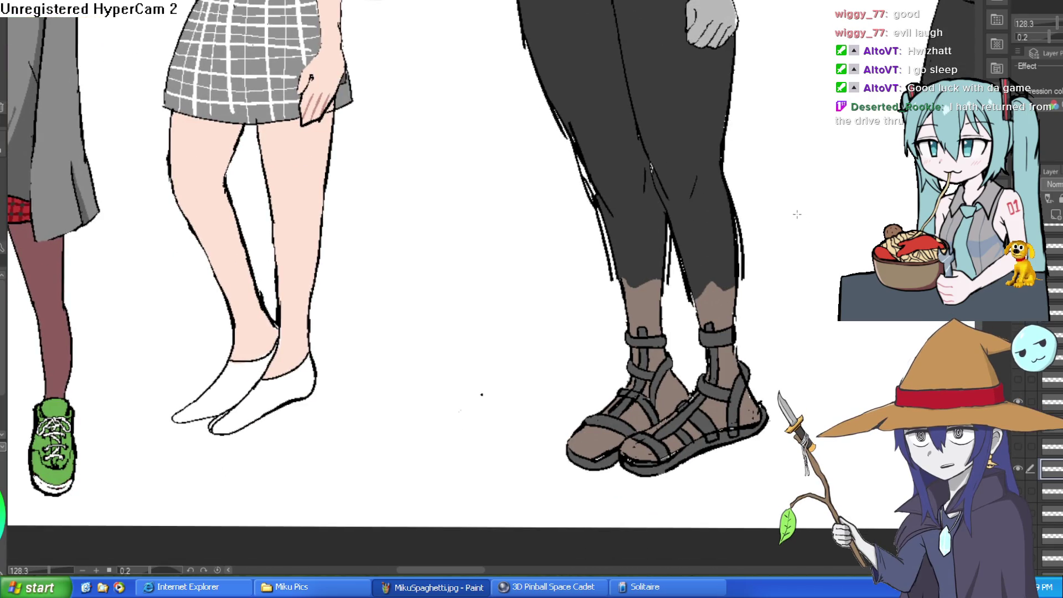
drag(819, 277, 803, 178)
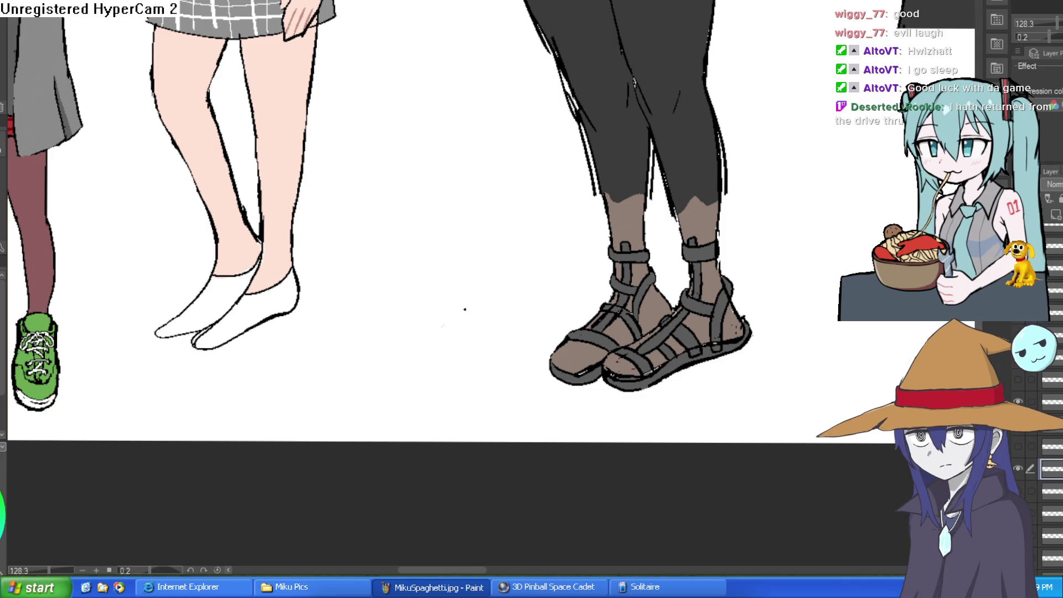
scroll(789, 185, down, 2)
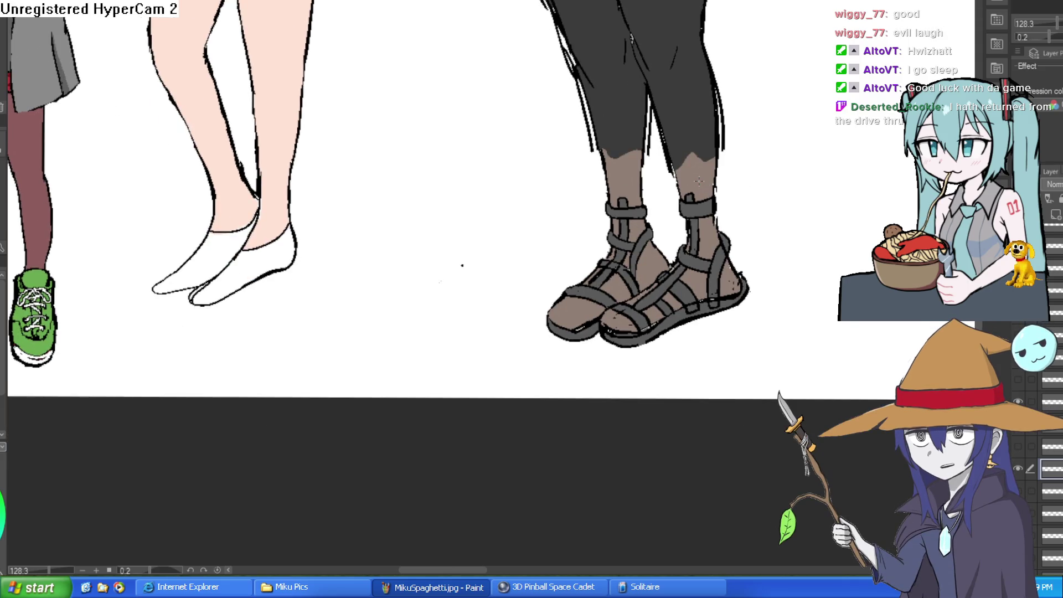
click(1018, 470)
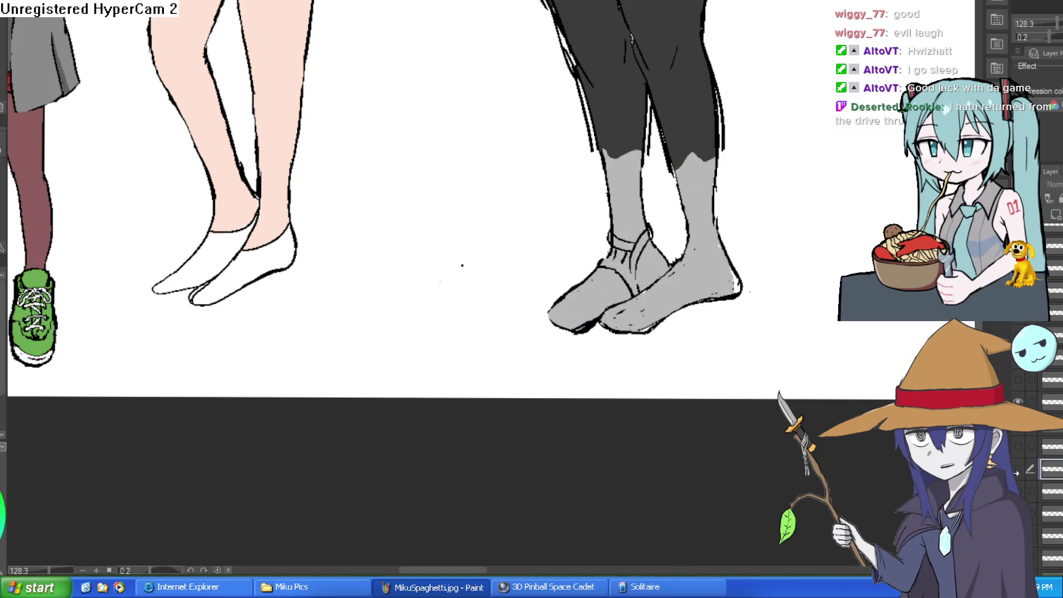
key(ctrl+0)
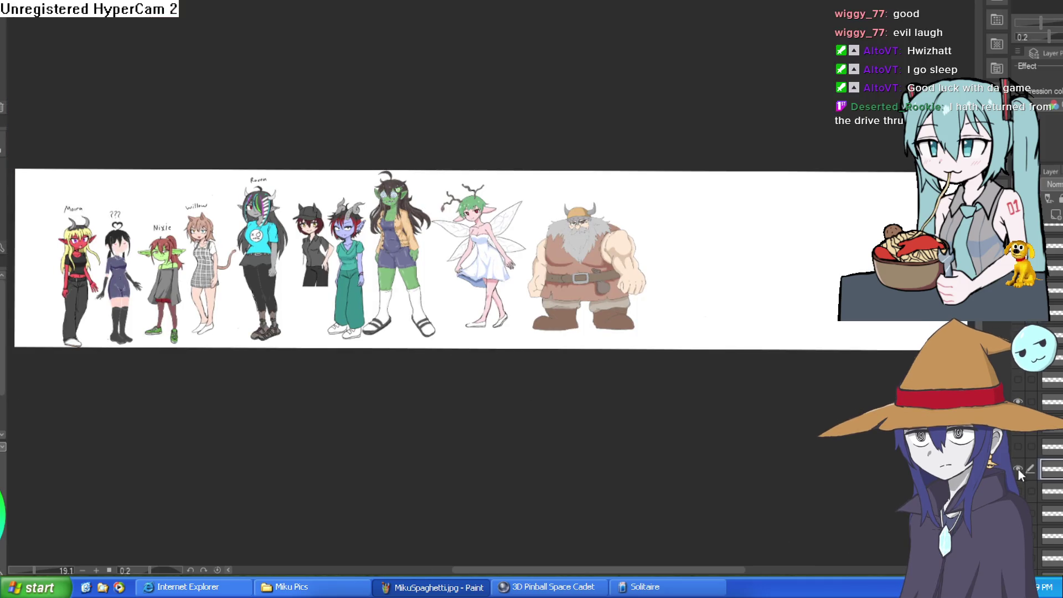
Step: Restore Raven's sandals, select the sandals layer, and switch to the blank white canvas
scroll(271, 305, up, 5)
mouse_move(523, 271)
mouse_down()
mouse_move(660, 244)
mouse_move(729, 280)
mouse_up()
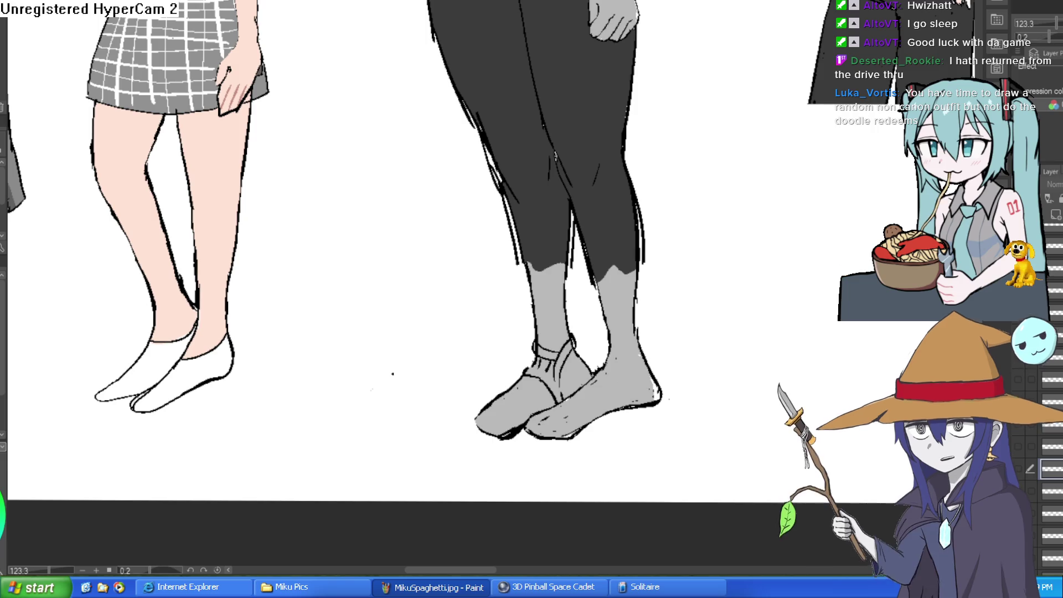
click(1017, 437)
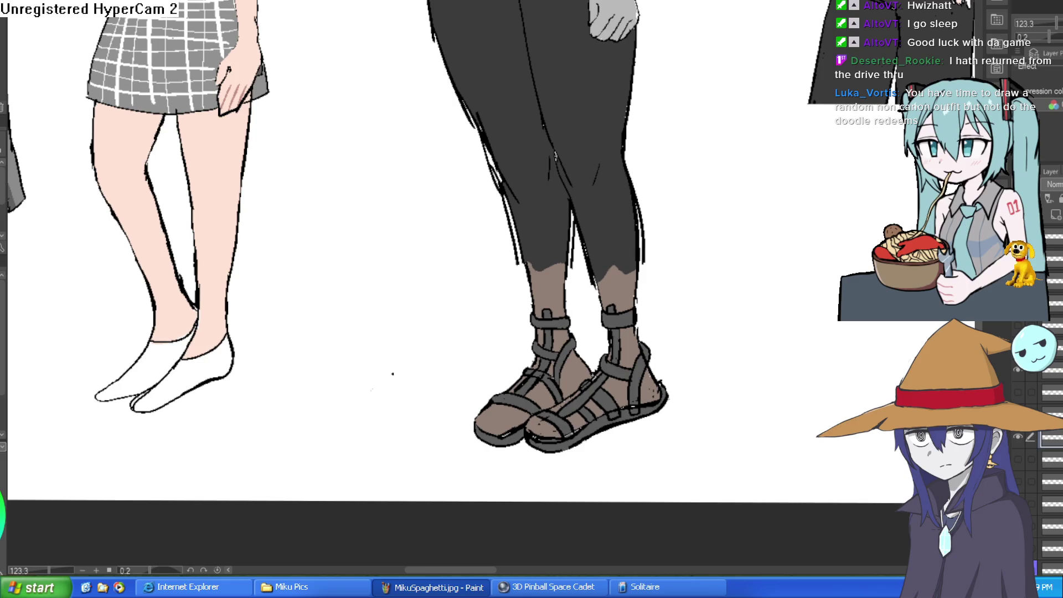
click(1025, 437)
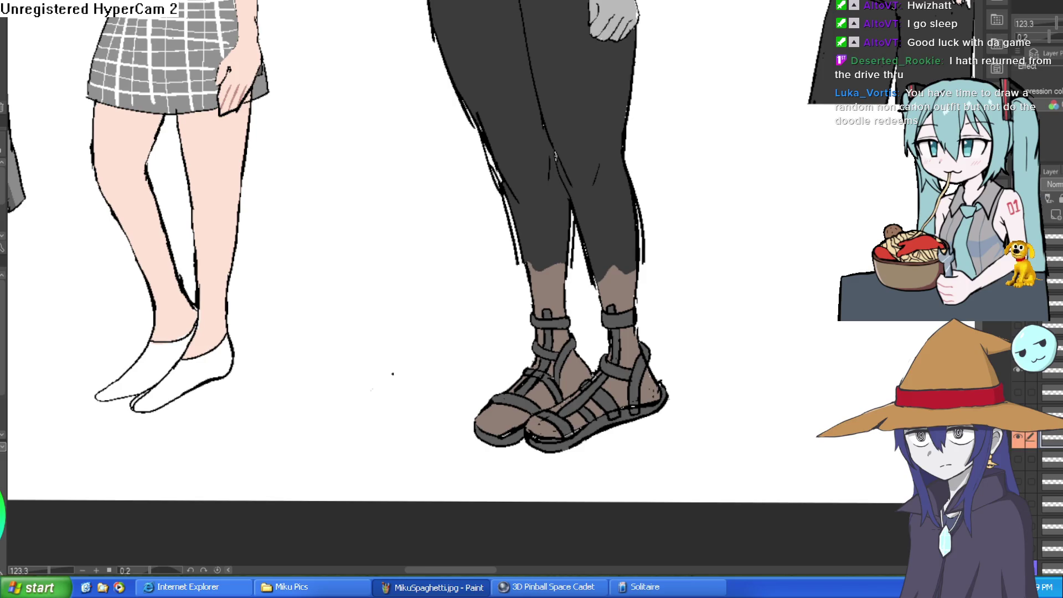
scroll(1031, 443, down, 2)
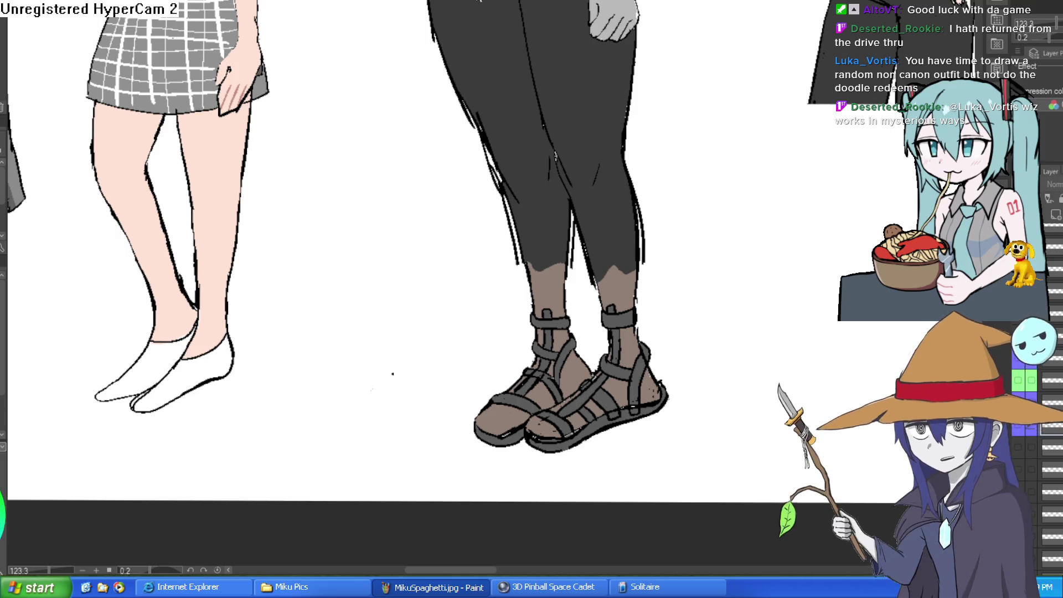
key(ctrl+Tab)
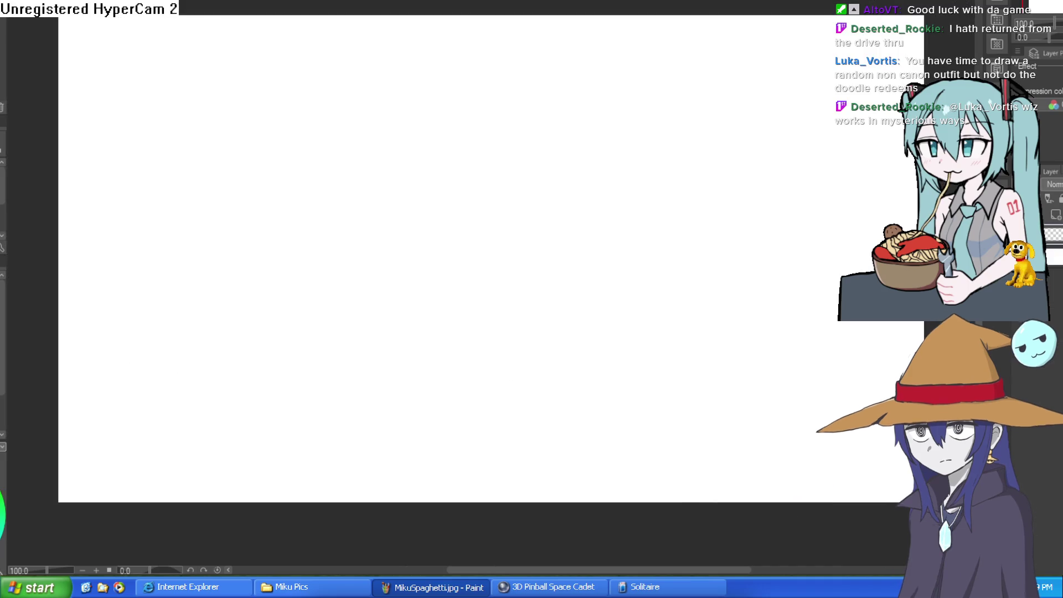